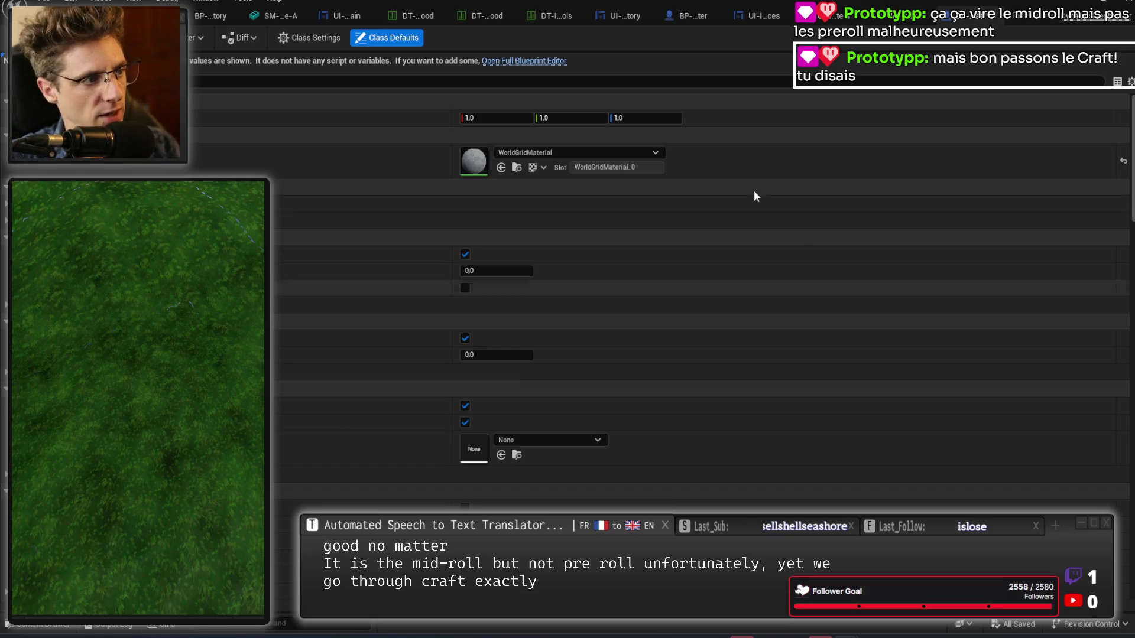
# Close the Blueprint's Class Defaults with Ctrl+W to return to the LVL-Voxel-Planet-B level editor.
pyautogui.hotkey('ctrl', 'w')
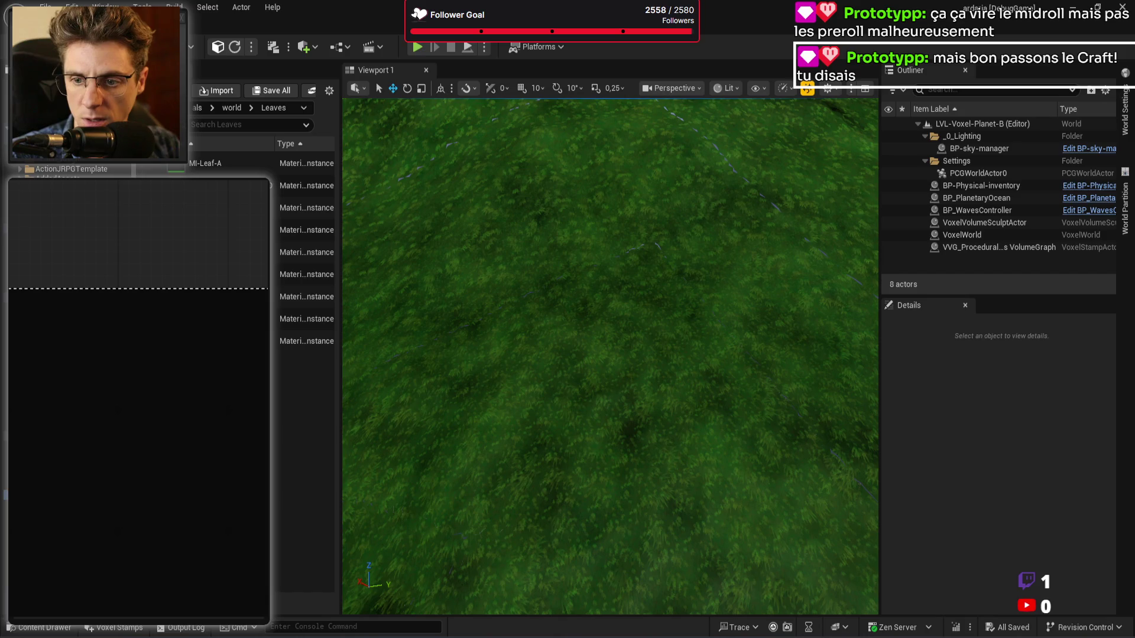
# Maximize the viewport over the grassy terrain with F11 and start Play in Editor with Alt+P.
pyautogui.moveTo(746, 396); pyautogui.dragTo(746, 396)
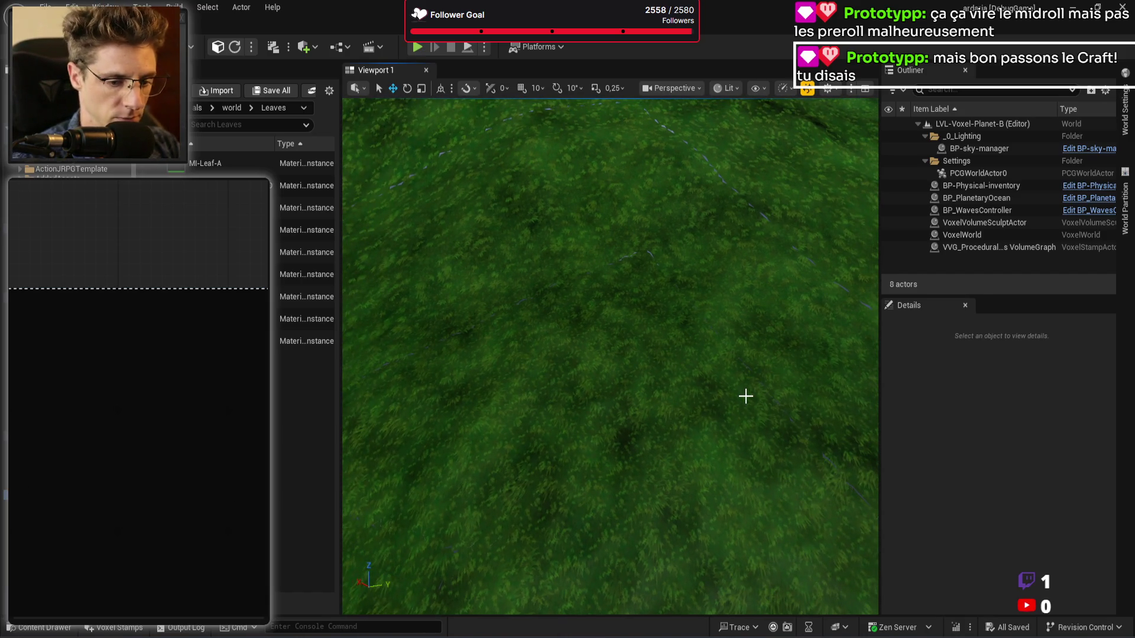
pyautogui.press('F11')
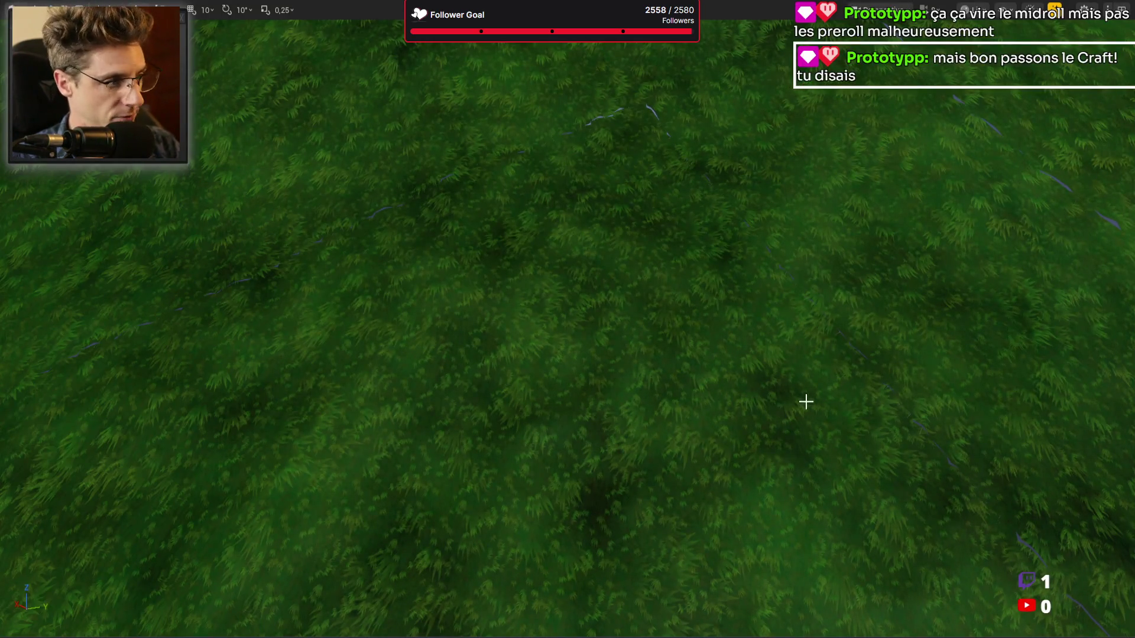
pyautogui.moveTo(805, 401); pyautogui.dragTo(800, 397)
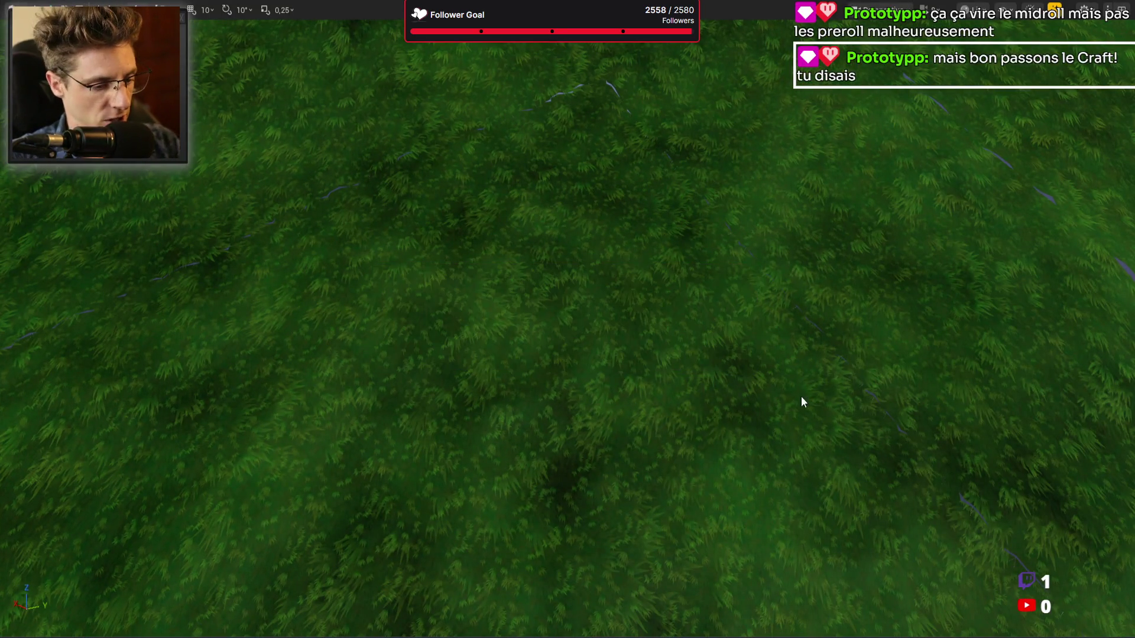
pyautogui.hotkey('alt', 'p')
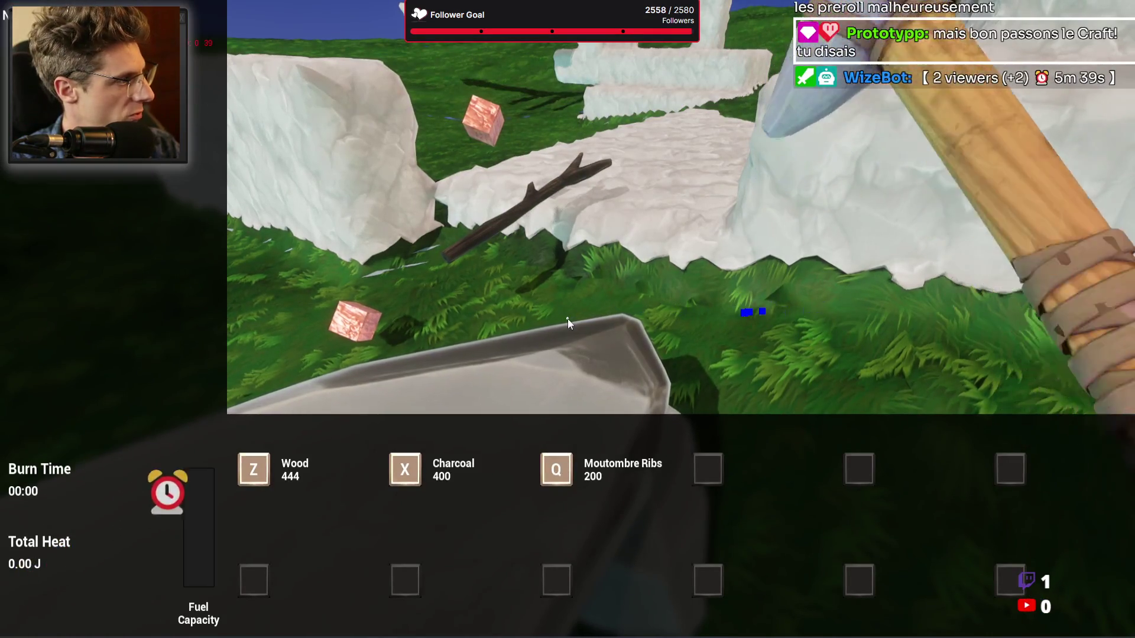
# Walk forward toward the clay pot and open the inventory and crafting panel.
pyautogui.press('w')
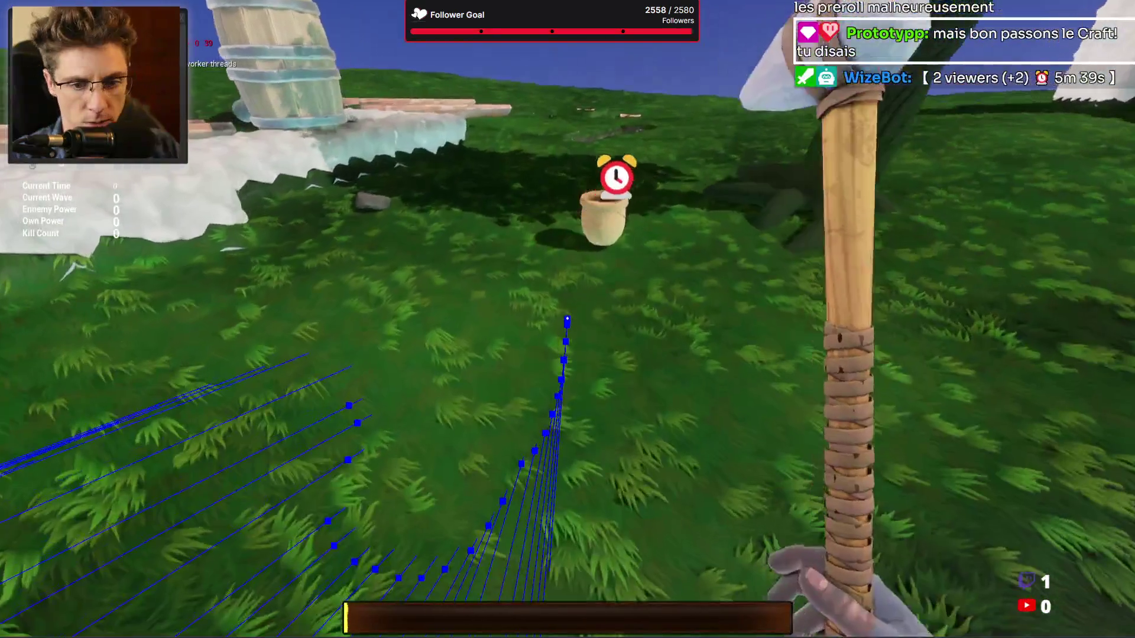
pyautogui.press('Tab')
pyautogui.press('Tab')
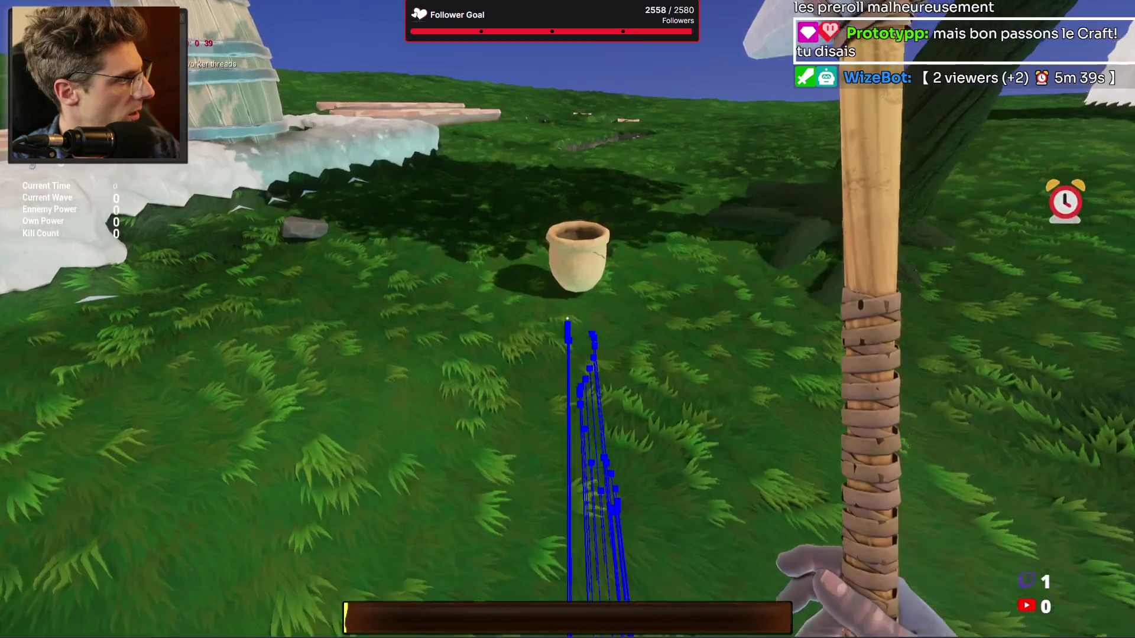
pyautogui.press('Tab')
# Drag the clay pot and hammer around and back into the crafting grid.
pyautogui.moveTo(652, 559)
pyautogui.mouseDown()
pyautogui.moveTo(621, 380)
pyautogui.moveTo(792, 373)
pyautogui.moveTo(774, 363)
pyautogui.moveTo(767, 316)
pyautogui.moveTo(679, 378)
pyautogui.moveTo(647, 435)
pyautogui.moveTo(650, 503)
pyautogui.mouseUp()
pyautogui.moveTo(576, 597)
pyautogui.mouseDown()
pyautogui.moveTo(576, 463)
pyautogui.moveTo(496, 282)
pyautogui.moveTo(411, 306)
pyautogui.moveTo(428, 384)
pyautogui.moveTo(459, 316)
pyautogui.moveTo(458, 278)
pyautogui.moveTo(457, 431)
pyautogui.moveTo(286, 376)
pyautogui.moveTo(282, 412)
pyautogui.moveTo(466, 386)
pyautogui.moveTo(423, 464)
pyautogui.moveTo(431, 456)
pyautogui.mouseUp()
pyautogui.moveTo(680, 585)
pyautogui.mouseDown()
pyautogui.moveTo(643, 425)
pyautogui.moveTo(557, 254)
pyautogui.mouseUp()
pyautogui.moveTo(463, 253)
pyautogui.mouseDown()
pyautogui.moveTo(284, 426)
pyautogui.moveTo(286, 438)
pyautogui.moveTo(460, 434)
pyautogui.moveTo(484, 475)
pyautogui.moveTo(491, 568)
pyautogui.moveTo(502, 537)
pyautogui.moveTo(322, 384)
pyautogui.moveTo(354, 292)
pyautogui.moveTo(292, 420)
pyautogui.moveTo(257, 420)
pyautogui.moveTo(275, 357)
pyautogui.mouseUp()
pyautogui.moveTo(308, 313)
pyautogui.mouseDown()
pyautogui.moveTo(331, 450)
pyautogui.moveTo(366, 438)
pyautogui.moveTo(592, 522)
pyautogui.moveTo(658, 559)
pyautogui.moveTo(665, 598)
pyautogui.moveTo(756, 282)
pyautogui.moveTo(773, 452)
pyautogui.moveTo(728, 528)
pyautogui.moveTo(677, 288)
pyautogui.moveTo(623, 461)
pyautogui.moveTo(768, 423)
pyautogui.moveTo(576, 279)
pyautogui.moveTo(299, 289)
pyautogui.moveTo(445, 441)
pyautogui.moveTo(260, 347)
pyautogui.moveTo(463, 431)
pyautogui.moveTo(774, 432)
pyautogui.moveTo(502, 373)
pyautogui.moveTo(301, 395)
pyautogui.moveTo(452, 322)
pyautogui.moveTo(455, 456)
pyautogui.moveTo(429, 265)
pyautogui.moveTo(438, 413)
pyautogui.moveTo(447, 366)
pyautogui.moveTo(424, 322)
pyautogui.moveTo(453, 378)
pyautogui.moveTo(420, 313)
pyautogui.moveTo(520, 263)
pyautogui.moveTo(531, 460)
pyautogui.moveTo(686, 203)
pyautogui.moveTo(479, 427)
pyautogui.moveTo(439, 239)
pyautogui.moveTo(459, 411)
pyautogui.moveTo(451, 112)
pyautogui.moveTo(418, 585)
pyautogui.moveTo(434, 145)
pyautogui.moveTo(420, 585)
pyautogui.moveTo(435, 202)
pyautogui.moveTo(457, 532)
pyautogui.moveTo(434, 170)
pyautogui.moveTo(442, 311)
pyautogui.moveTo(601, 311)
pyautogui.moveTo(663, 317)
pyautogui.moveTo(596, 325)
pyautogui.moveTo(725, 339)
pyautogui.moveTo(751, 314)
pyautogui.moveTo(793, 408)
pyautogui.moveTo(685, 437)
pyautogui.mouseUp()
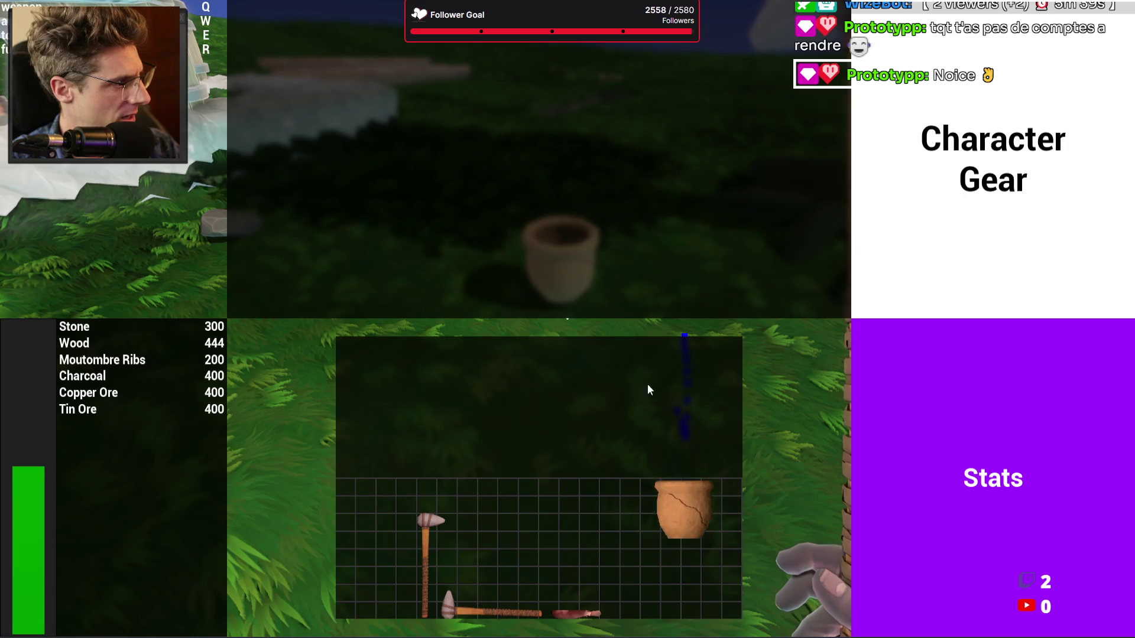
# Close the crafting panel and stop the play test to return to the editor.
pyautogui.press('Tab')
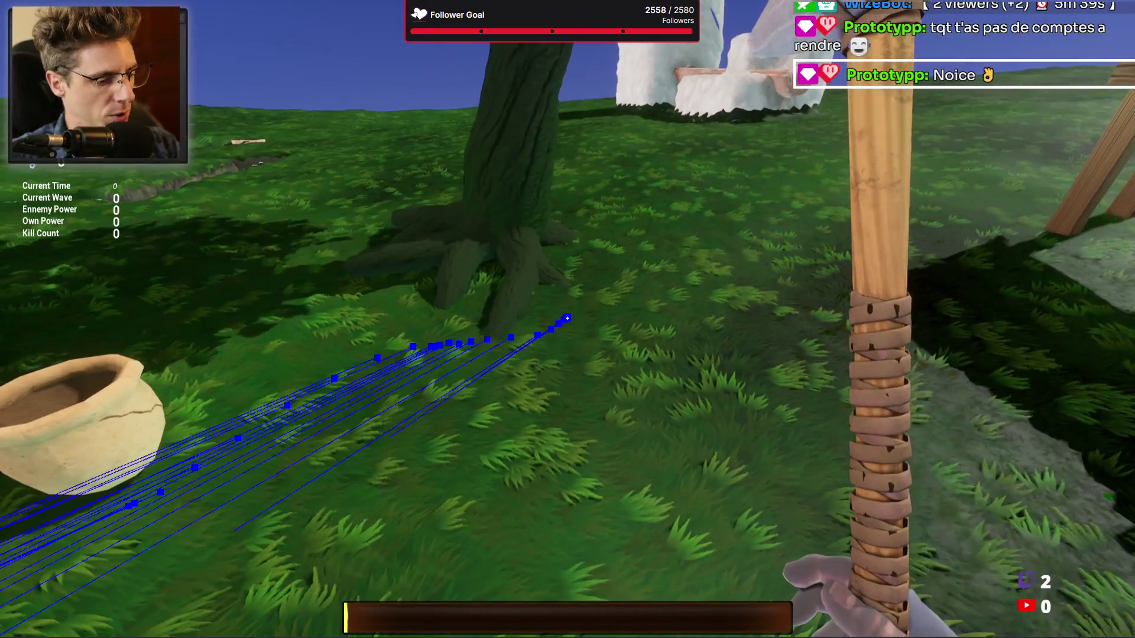
pyautogui.hotkey('ctrl', 'p')
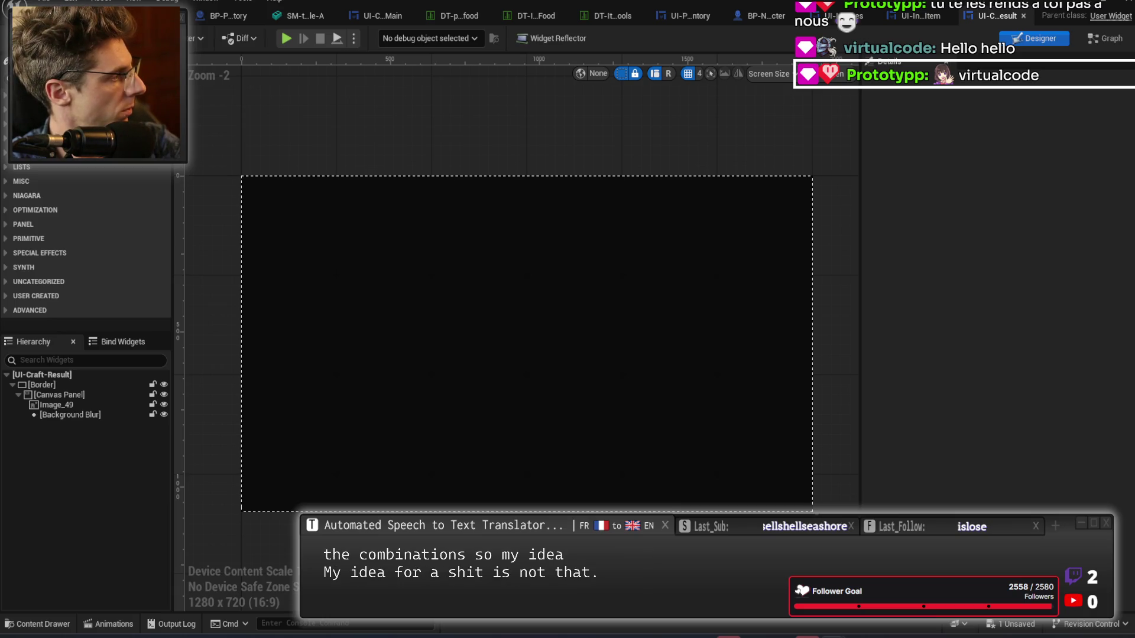
# Save all unsaved changes and switch to the empty actor Blueprint's Viewport.
pyautogui.hotkey('ctrl', 's')
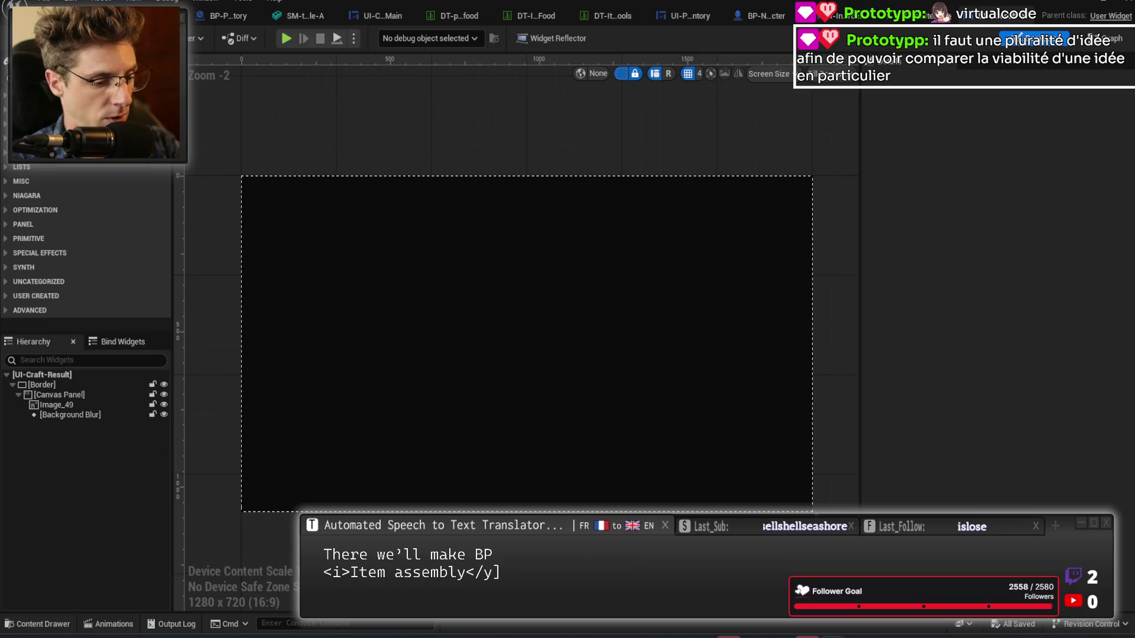
pyautogui.hotkey('ctrl', 'Tab')
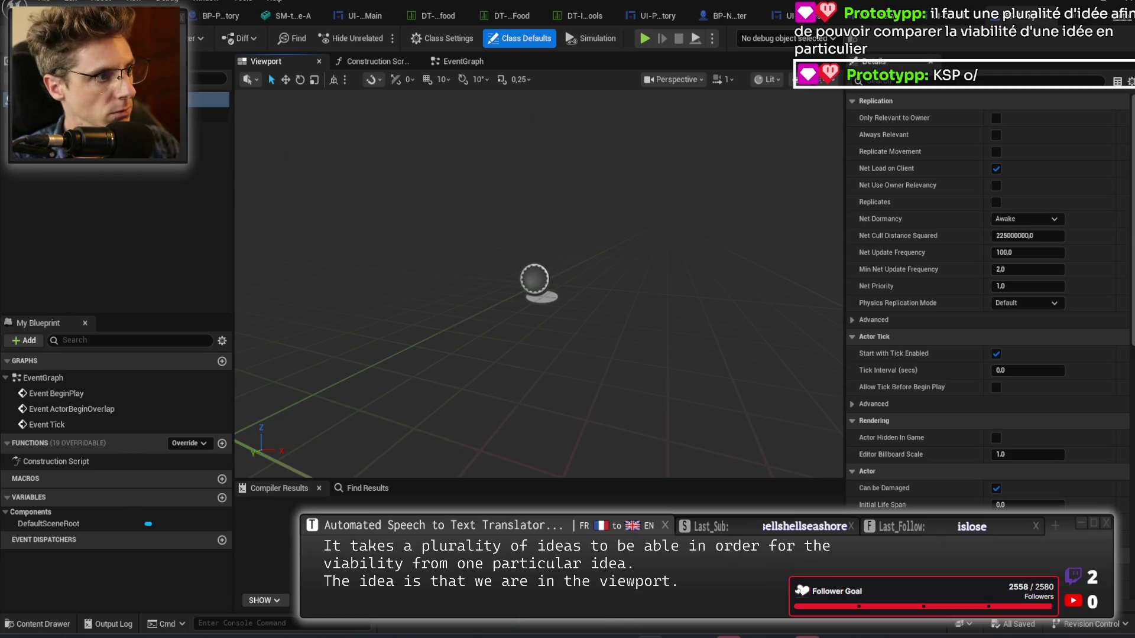
# Add a Static Mesh component and assign it the SM_Stick_01 mesh.
pyautogui.click(24, 79)
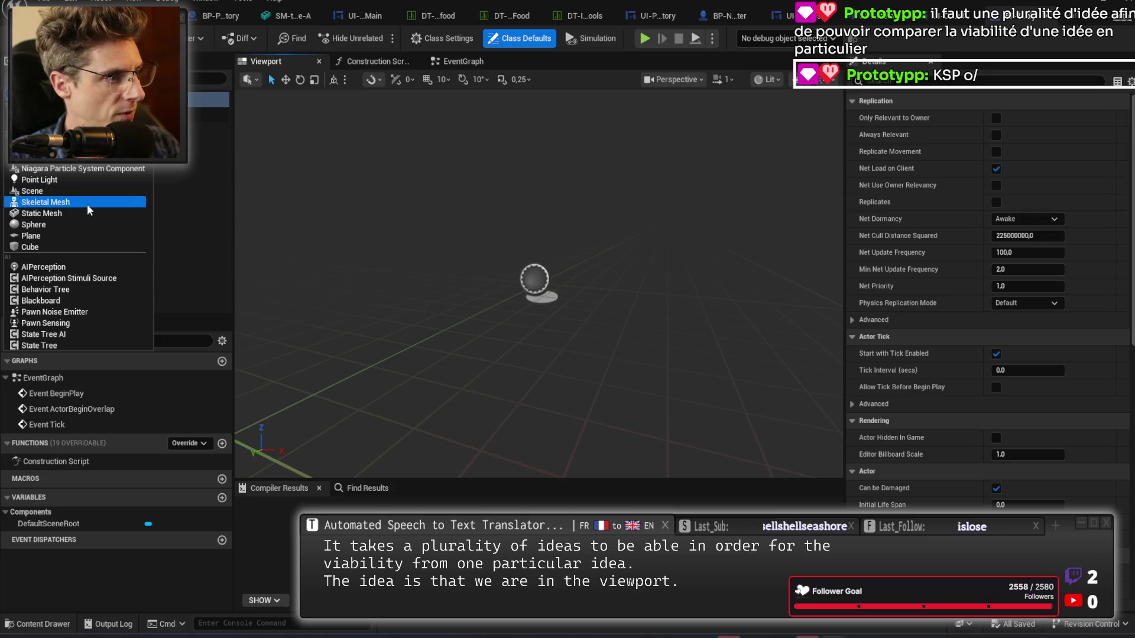
pyautogui.click(73, 213)
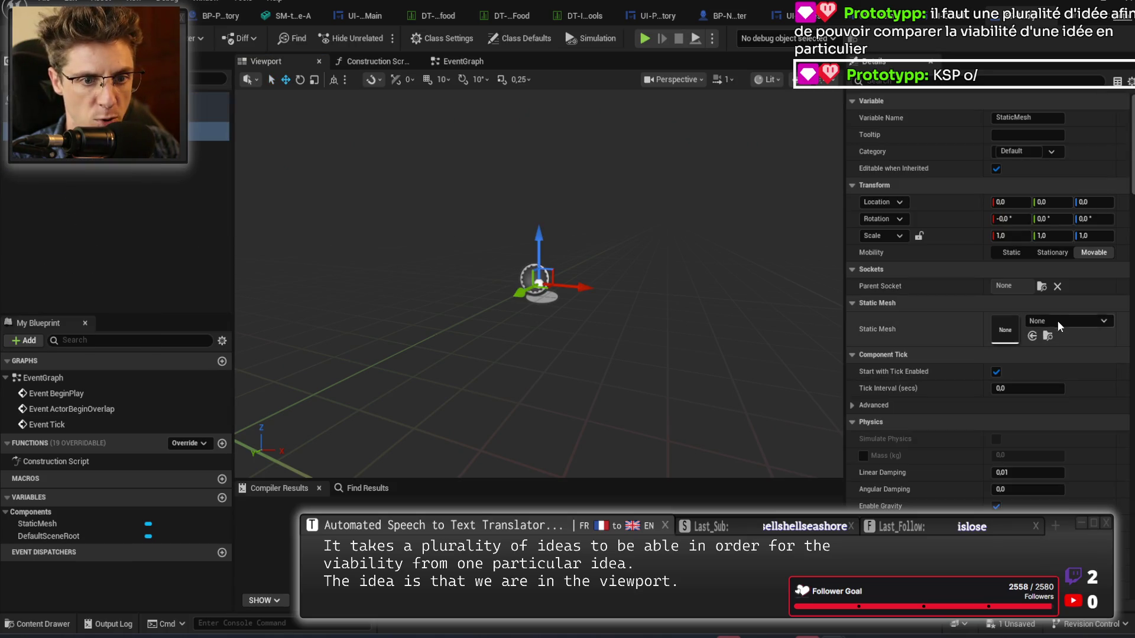
pyautogui.click(1058, 321)
pyautogui.write('stick')
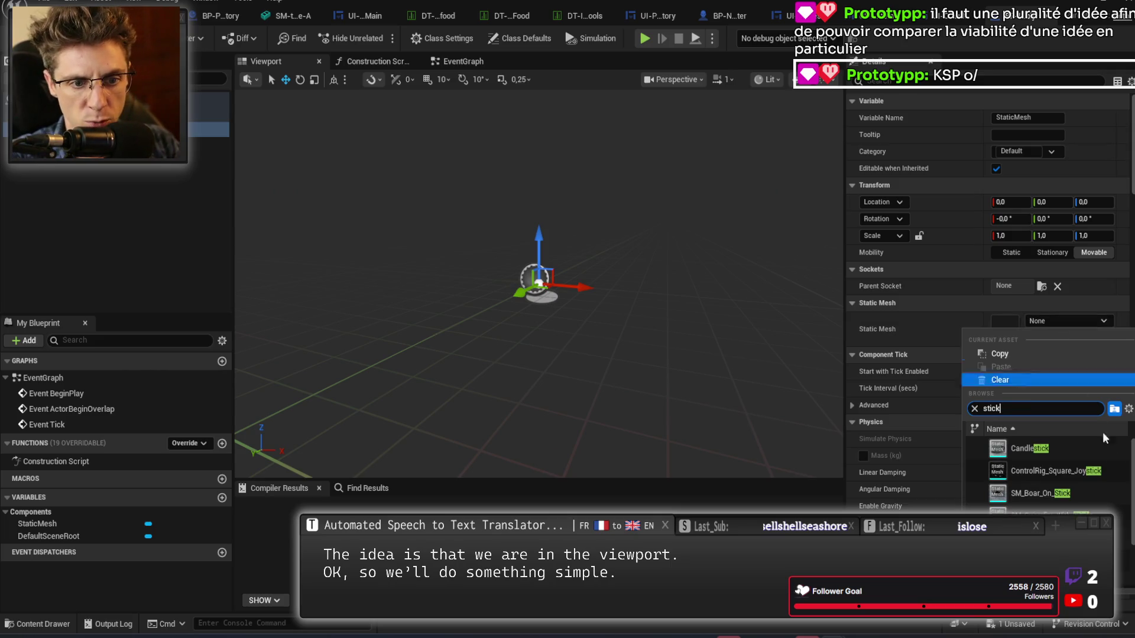
pyautogui.scroll(-3, 1047, 473)
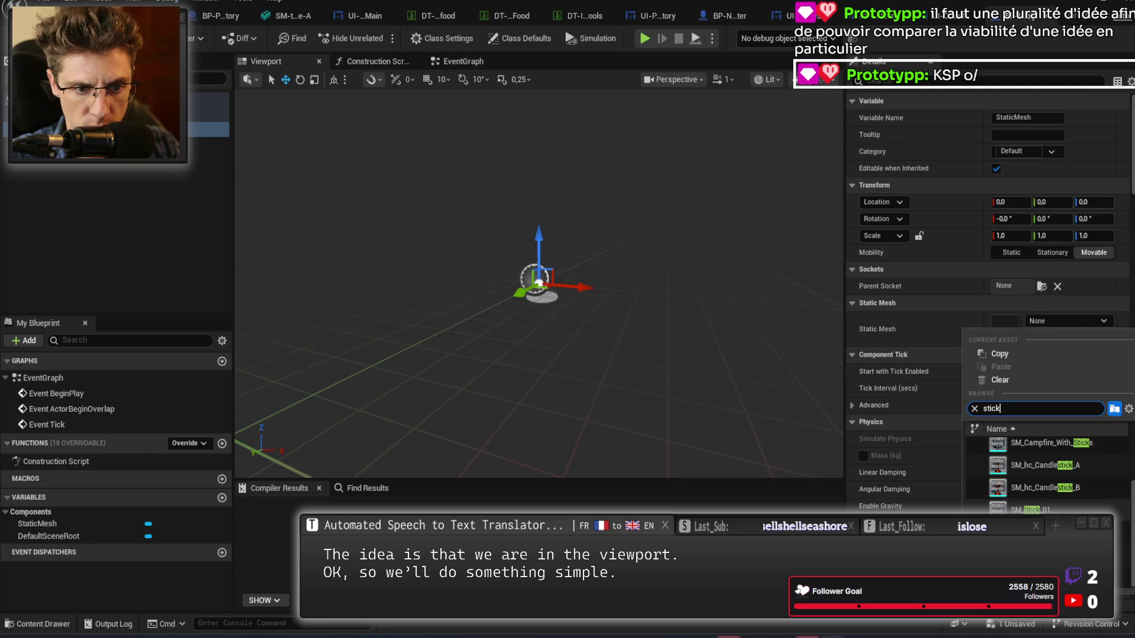
pyautogui.click(1032, 508)
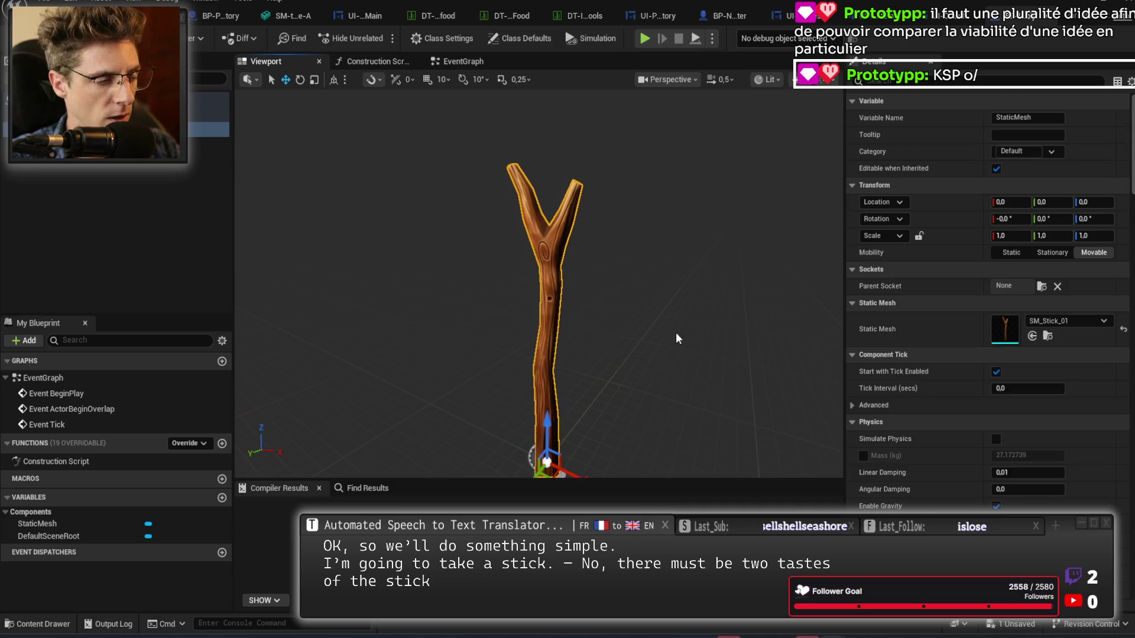
# Add a second Static Mesh component, StaticMesh1, and assign it SM_Desert_Rock_16.
pyautogui.click(18, 78)
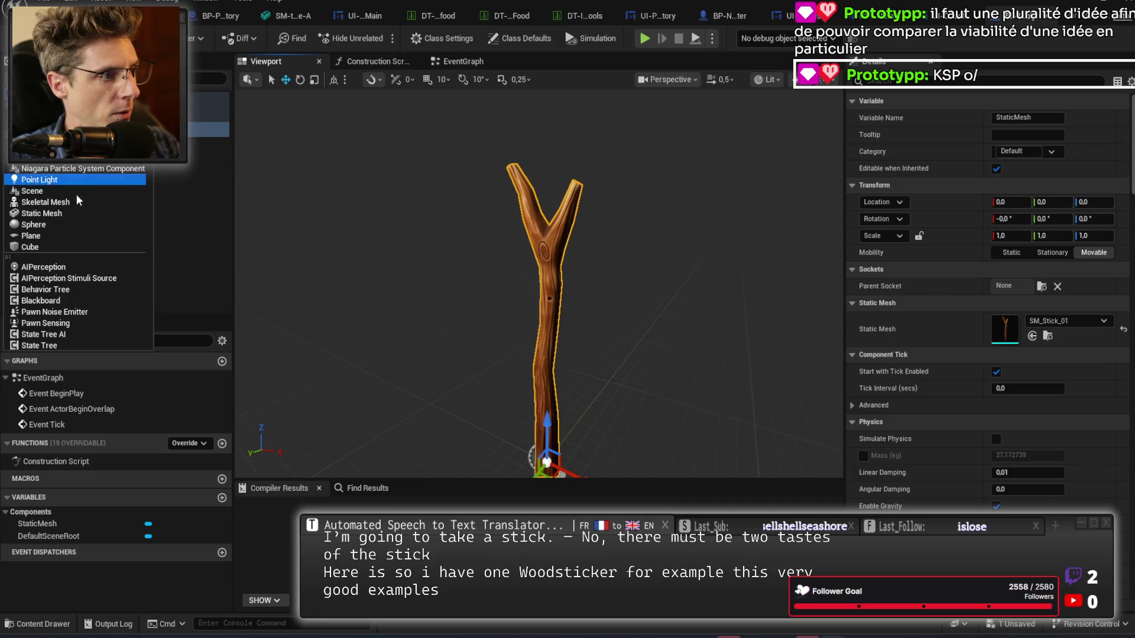
pyautogui.click(73, 212)
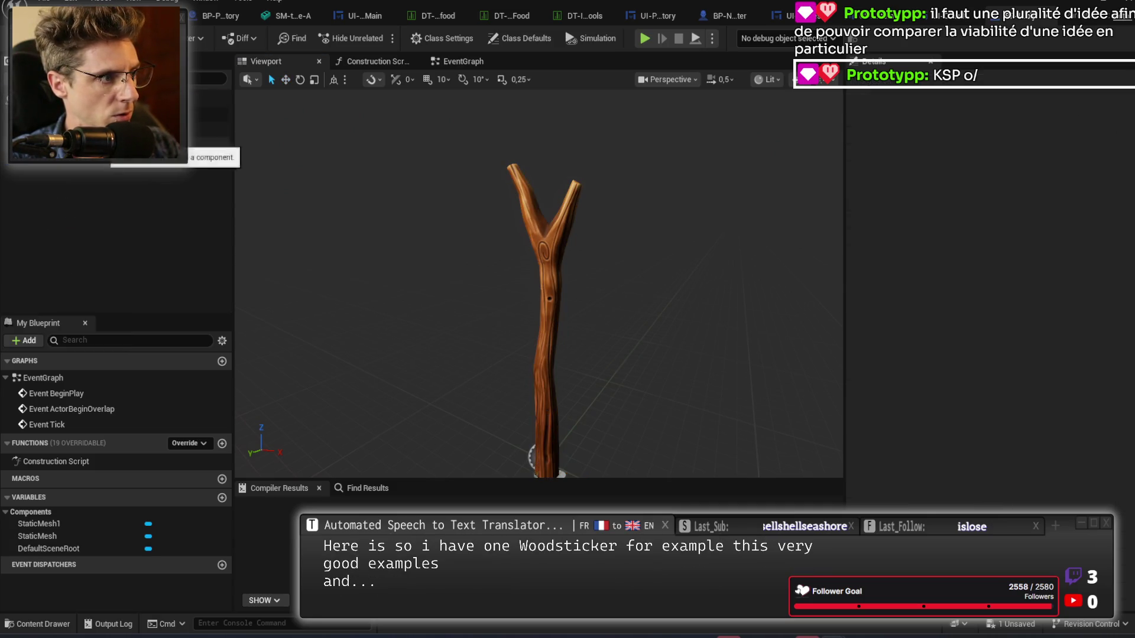
pyautogui.press('Escape')
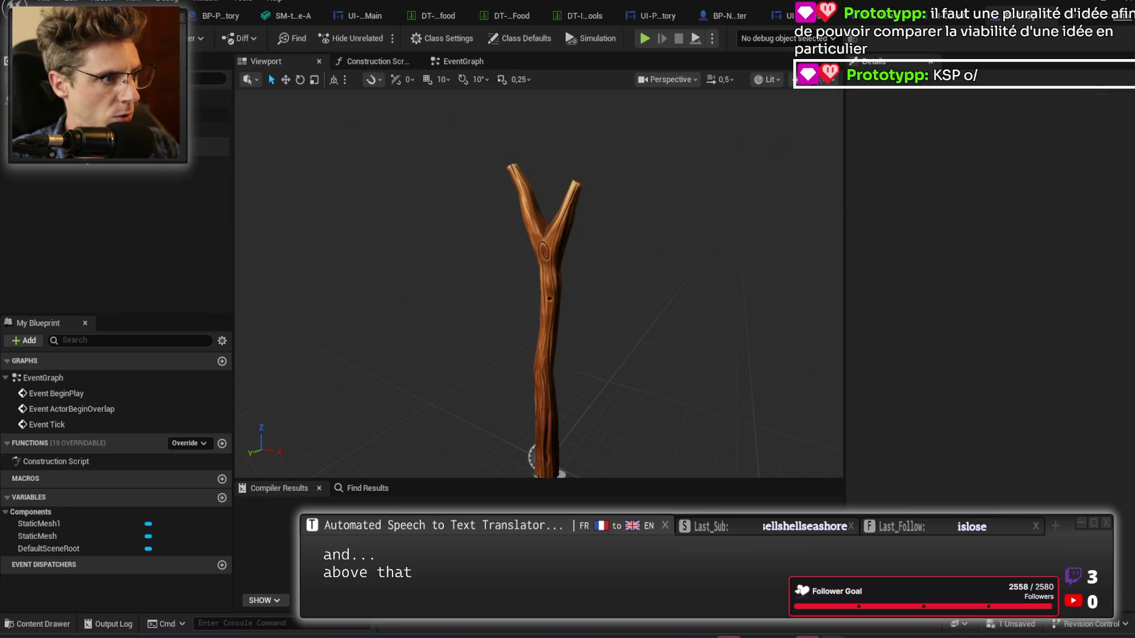
pyautogui.click(113, 145)
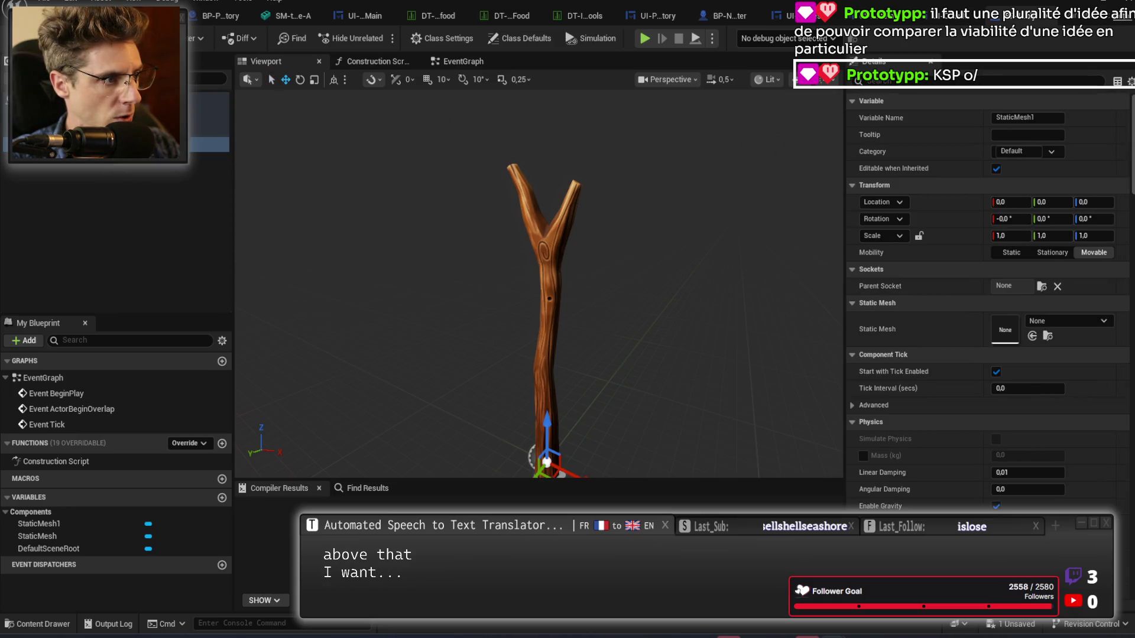
pyautogui.click(1043, 319)
pyautogui.write('stone')
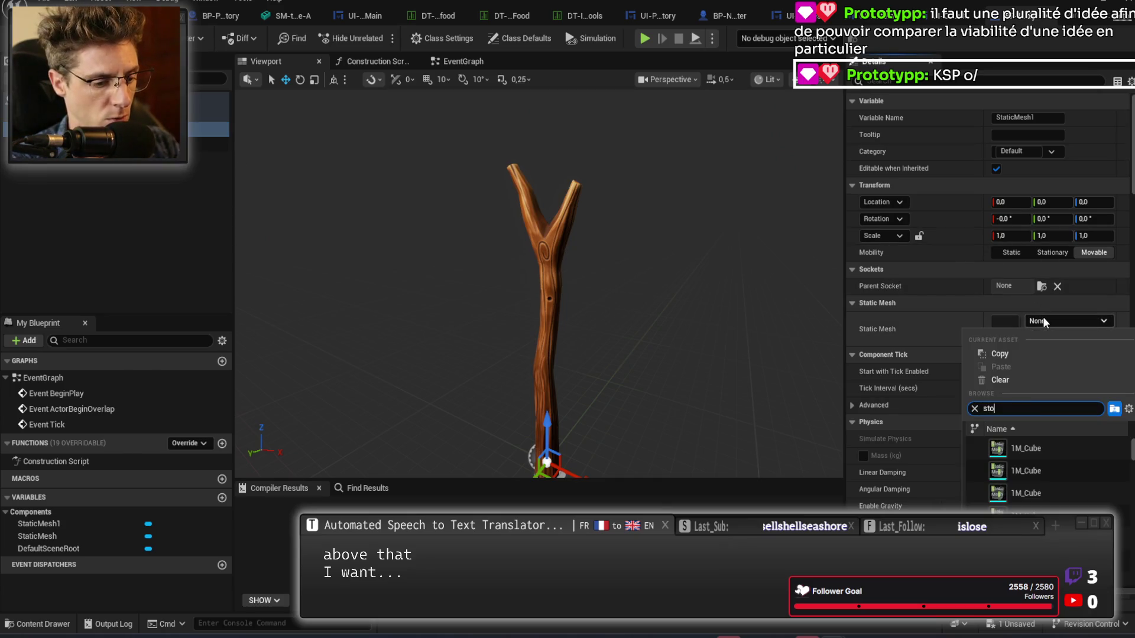
pyautogui.click(1038, 449)
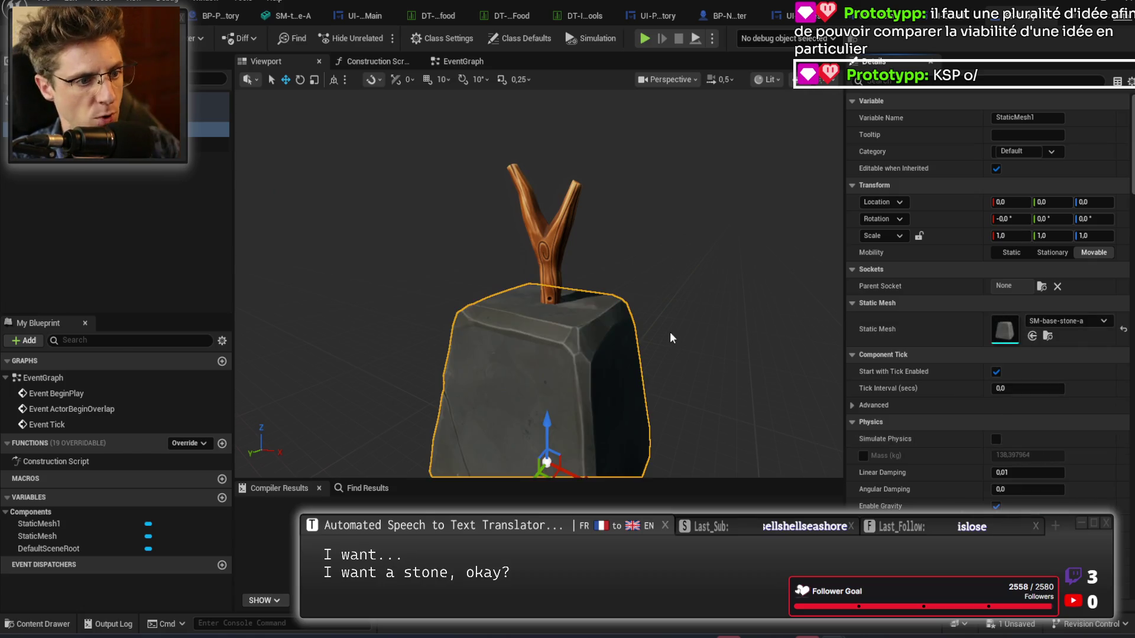
pyautogui.click(1092, 319)
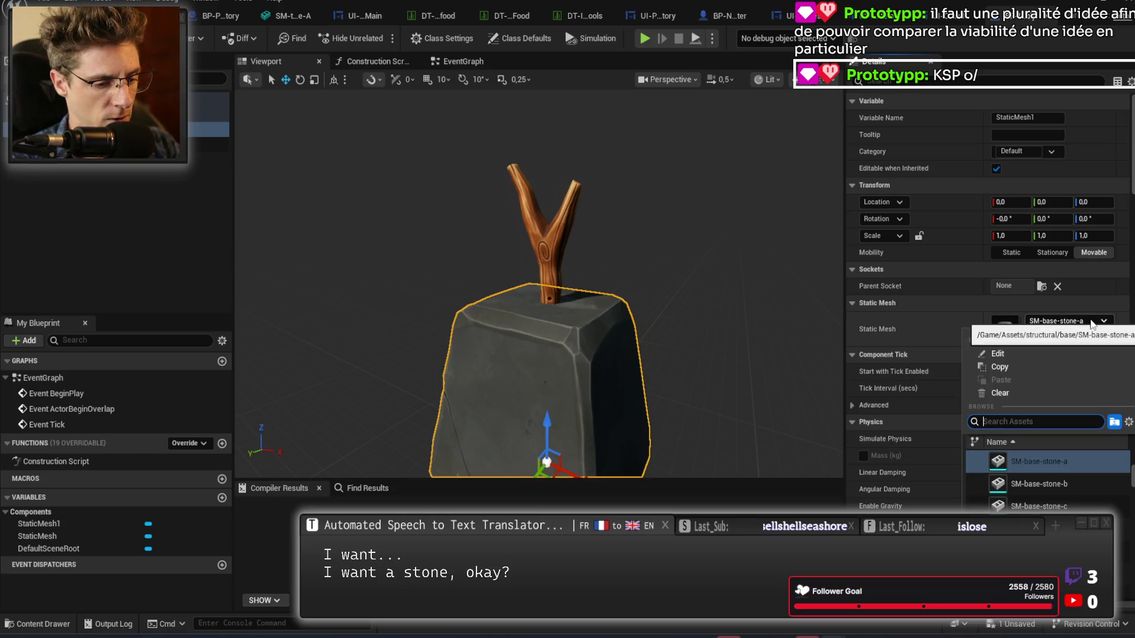
pyautogui.write('rock')
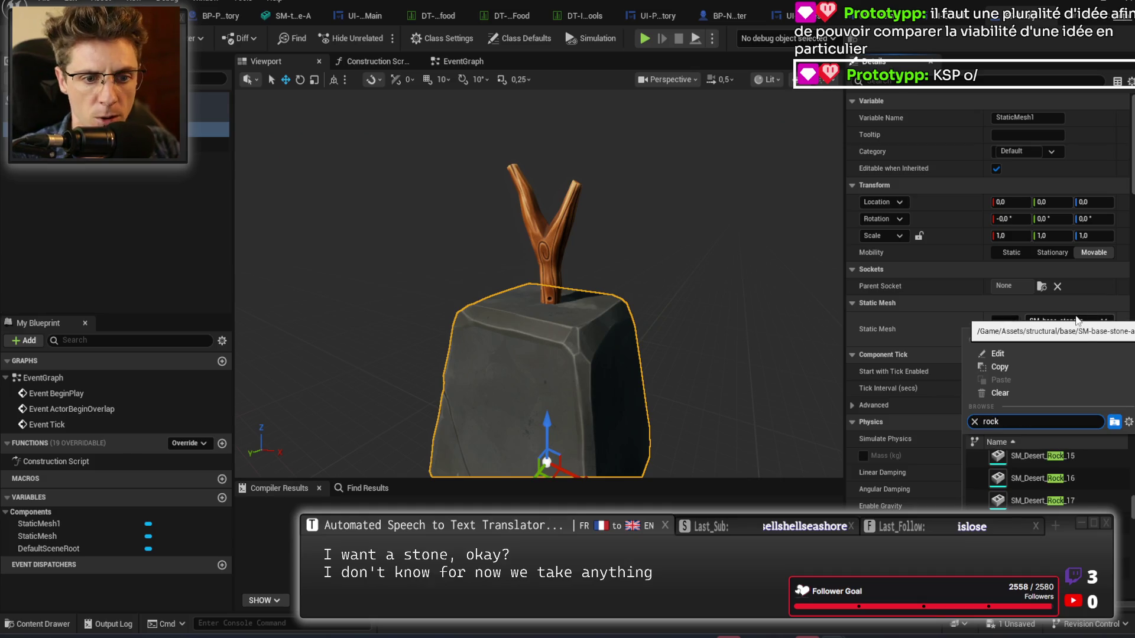
pyautogui.click(1053, 481)
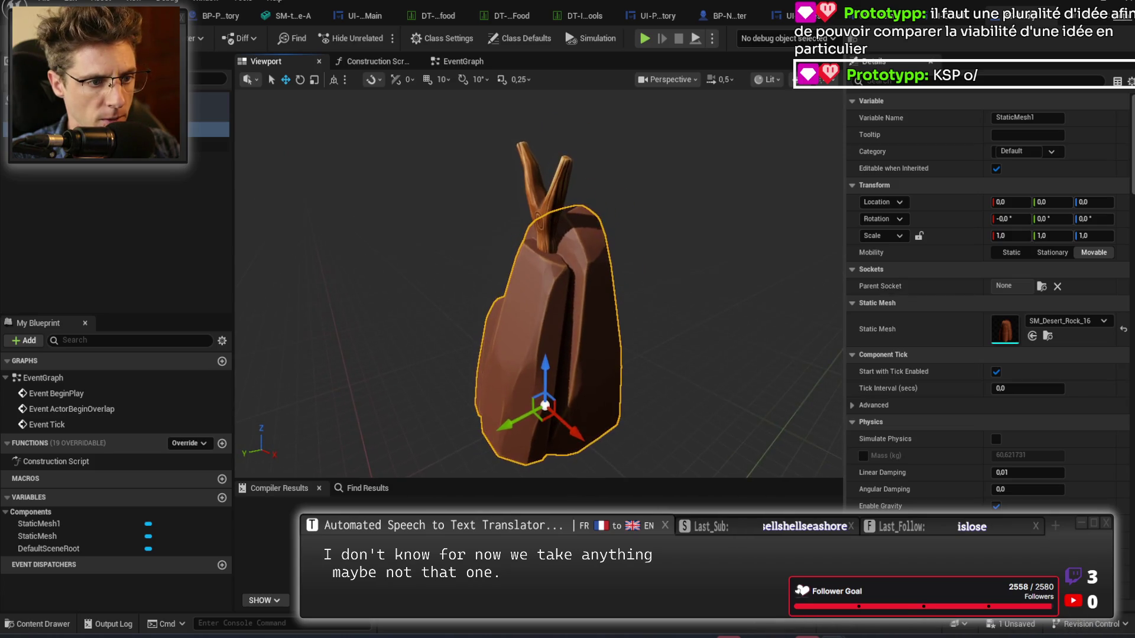
# Rotate, flatten and shrink the rock, raising it up the stick.
pyautogui.press('e')
pyautogui.moveTo(502, 414); pyautogui.dragTo(455, 456)
pyautogui.press('r')
pyautogui.moveTo(506, 342)
pyautogui.mouseDown()
pyautogui.moveTo(529, 334)
pyautogui.moveTo(519, 330)
pyautogui.mouseUp()
pyautogui.press('w')
pyautogui.moveTo(541, 371)
pyautogui.mouseDown()
pyautogui.moveTo(538, 228)
pyautogui.moveTo(502, 213)
pyautogui.mouseUp()
pyautogui.press('e')
pyautogui.press('r')
pyautogui.scroll(-2, 572, 218)
pyautogui.moveTo(571, 209); pyautogui.dragTo(548, 225)
pyautogui.press('w')
pyautogui.moveTo(603, 301); pyautogui.dragTo(615, 304)
# Flip the rock head about 179° and seat it on the stick's top as an axe head.
pyautogui.click(207, 114)
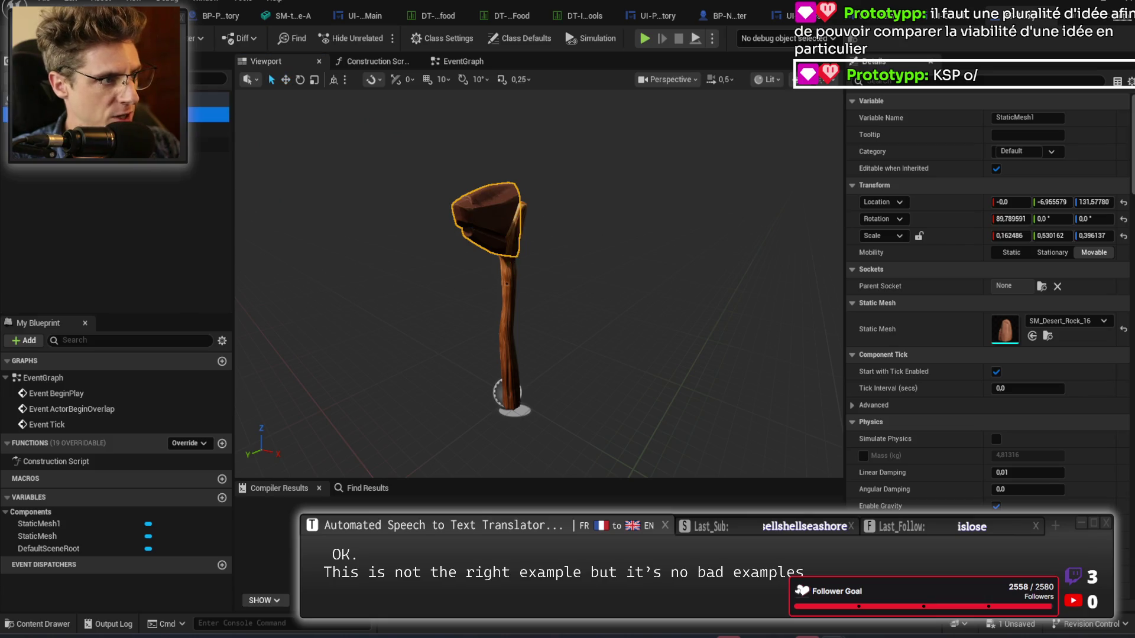
pyautogui.press('f')
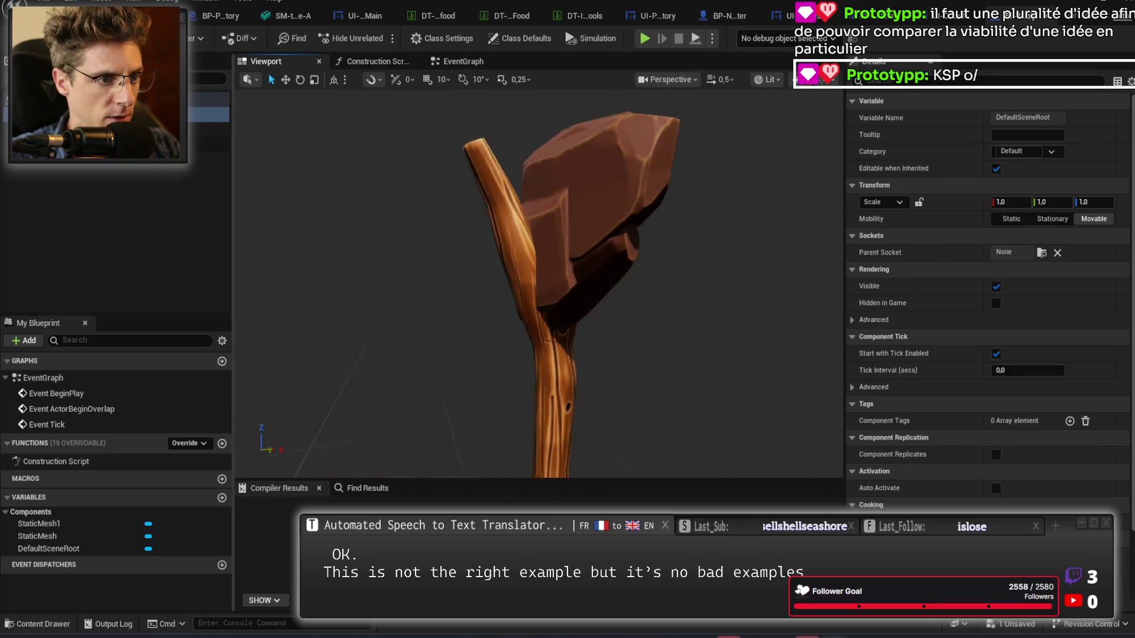
pyautogui.moveTo(591, 234)
pyautogui.mouseDown()
pyautogui.moveTo(550, 238)
pyautogui.moveTo(592, 234)
pyautogui.moveTo(516, 223)
pyautogui.moveTo(473, 307)
pyautogui.moveTo(543, 267)
pyautogui.mouseUp()
pyautogui.click(592, 234)
pyautogui.press('e')
pyautogui.press('w')
pyautogui.moveTo(467, 278); pyautogui.dragTo(484, 185)
pyautogui.moveTo(532, 266); pyautogui.dragTo(700, 256)
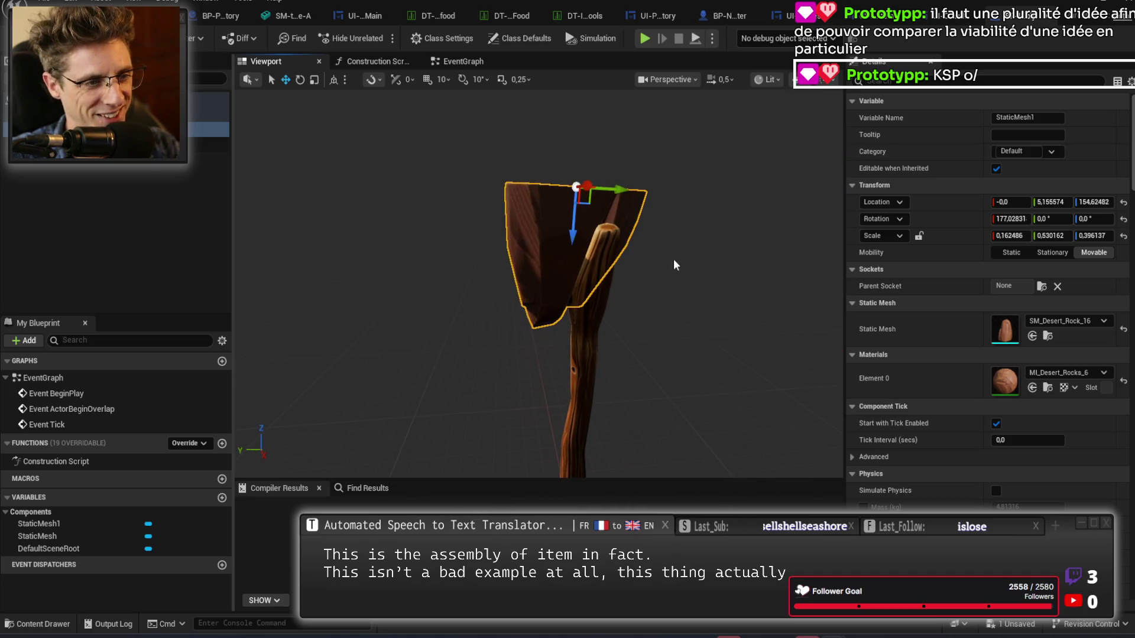
pyautogui.press('e')
pyautogui.moveTo(535, 197); pyautogui.dragTo(587, 203)
pyautogui.press('w')
pyautogui.moveTo(695, 346)
pyautogui.mouseDown()
pyautogui.moveTo(828, 337)
pyautogui.moveTo(792, 339)
pyautogui.mouseUp()
pyautogui.moveTo(524, 408)
pyautogui.mouseDown()
pyautogui.moveTo(514, 406)
pyautogui.moveTo(525, 408)
pyautogui.mouseUp()
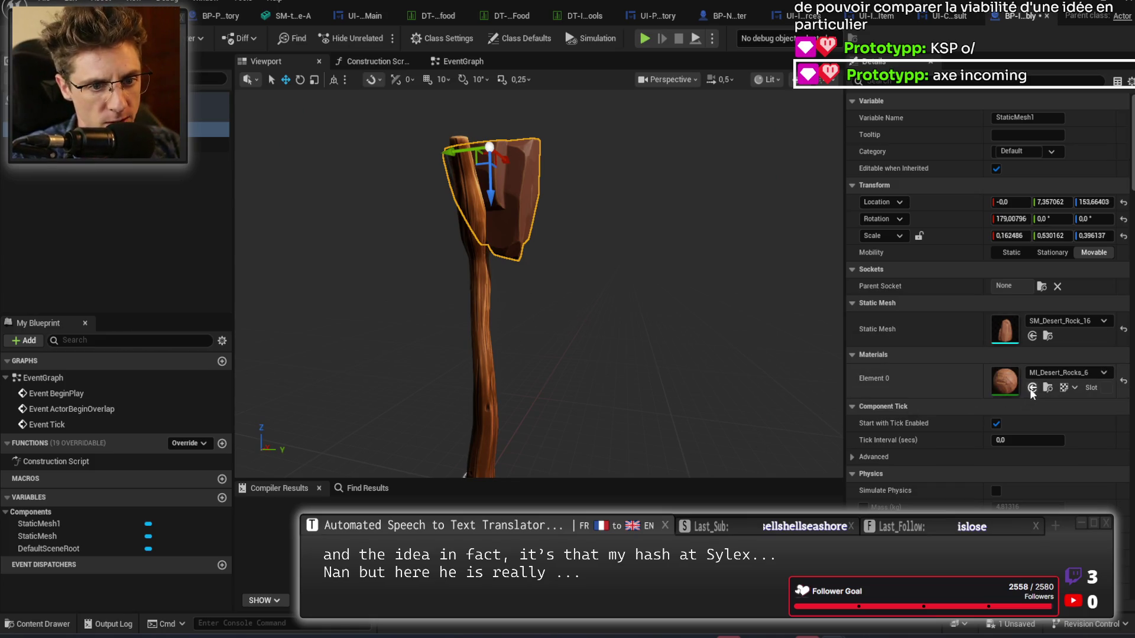
pyautogui.hotkey('ctrl', 'z')
pyautogui.moveTo(665, 295)
pyautogui.mouseDown()
pyautogui.moveTo(337, 298)
pyautogui.moveTo(337, 260)
pyautogui.moveTo(337, 290)
pyautogui.mouseUp()
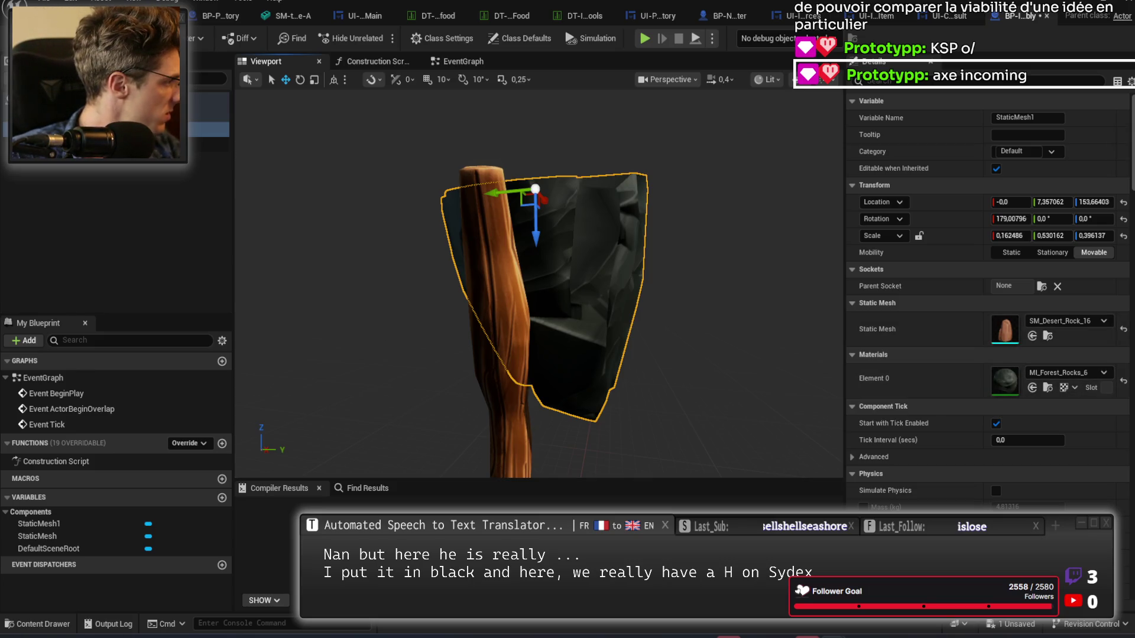
pyautogui.click(1032, 389)
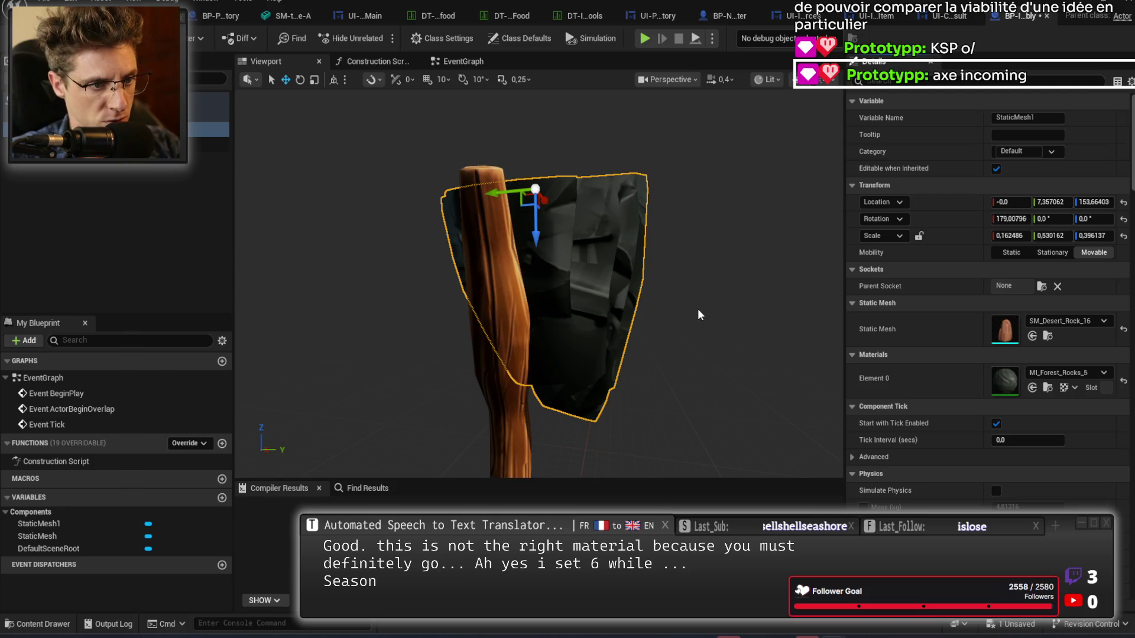
pyautogui.click(1094, 366)
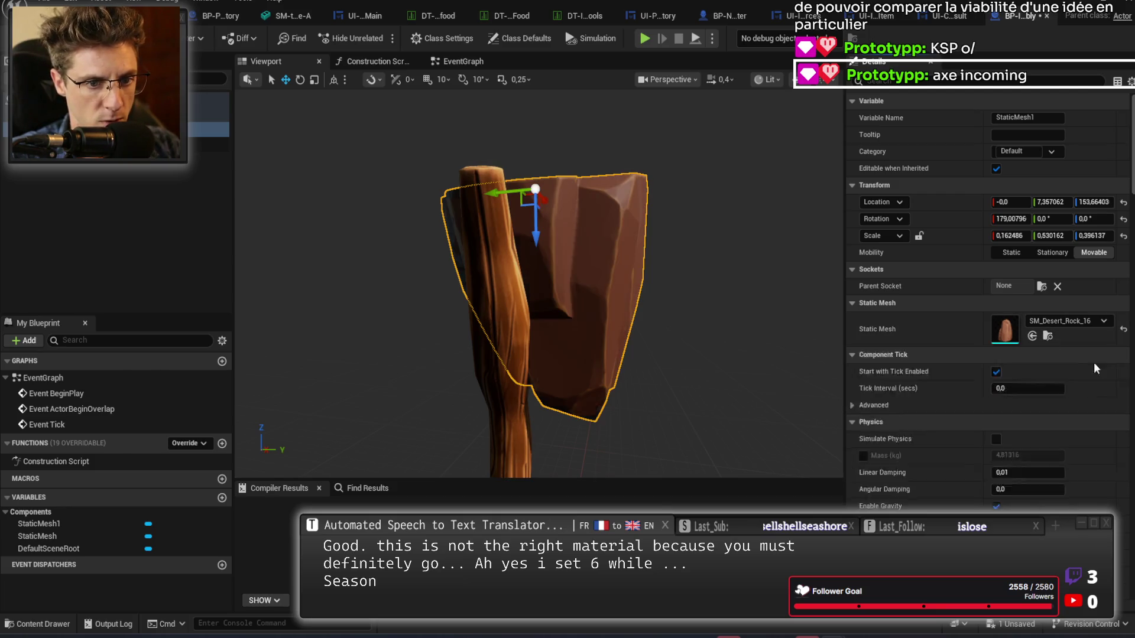
pyautogui.moveTo(623, 259); pyautogui.dragTo(780, 266)
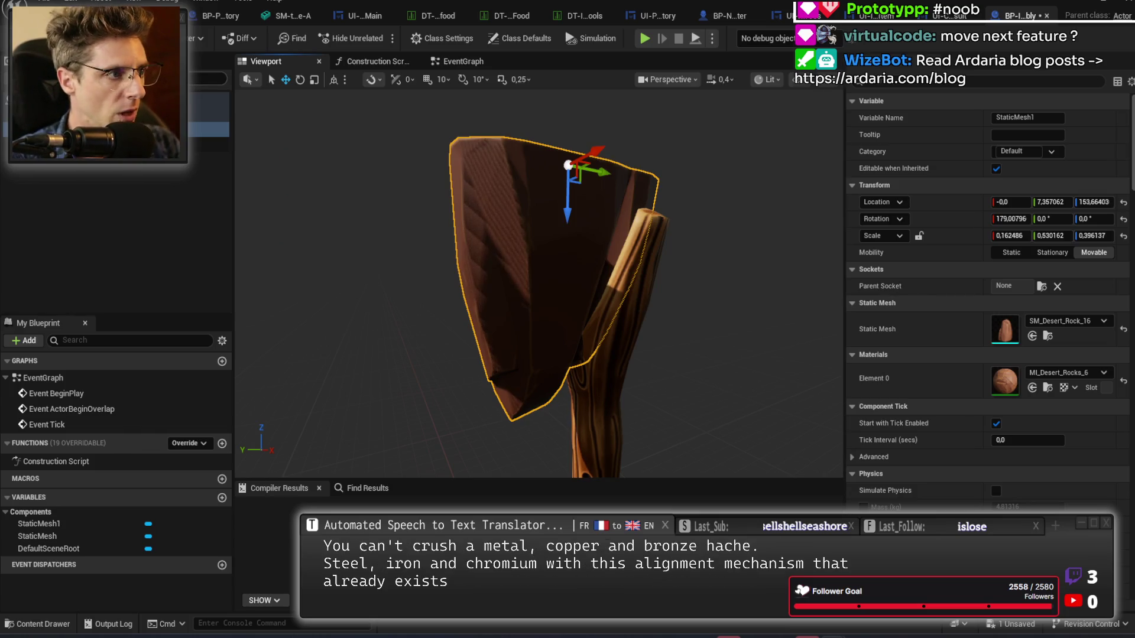
pyautogui.hotkey('ctrl', 's')
pyautogui.moveTo(702, 294); pyautogui.dragTo(726, 296)
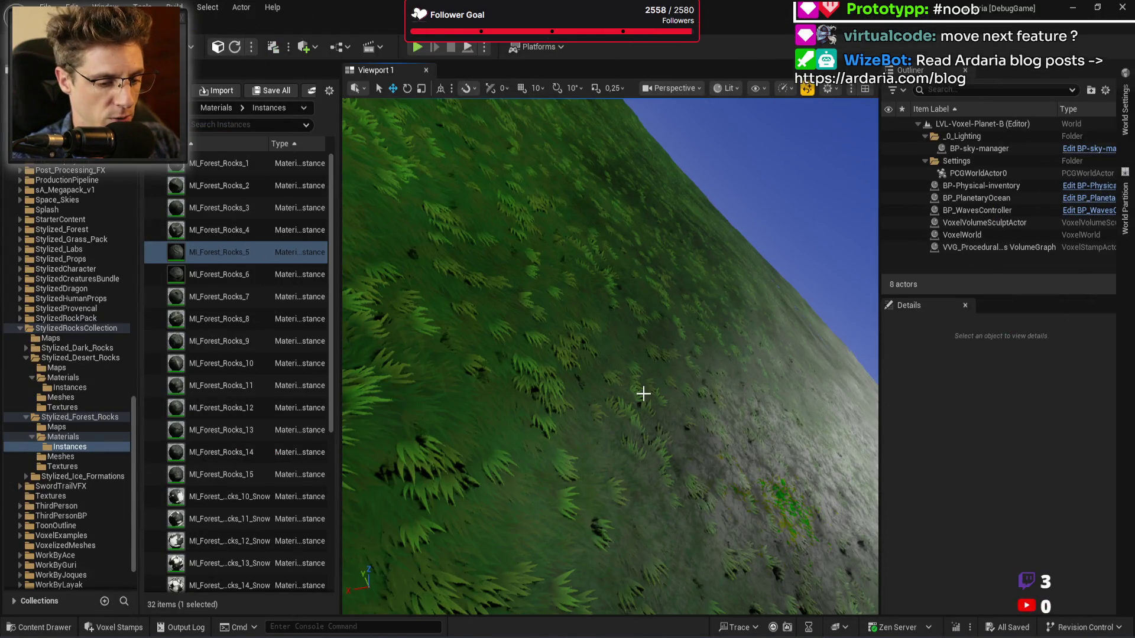
# Start a fullscreen Play-in-Editor test and toggle the furnace and inventory screens.
pyautogui.hotkey('alt', 'p')
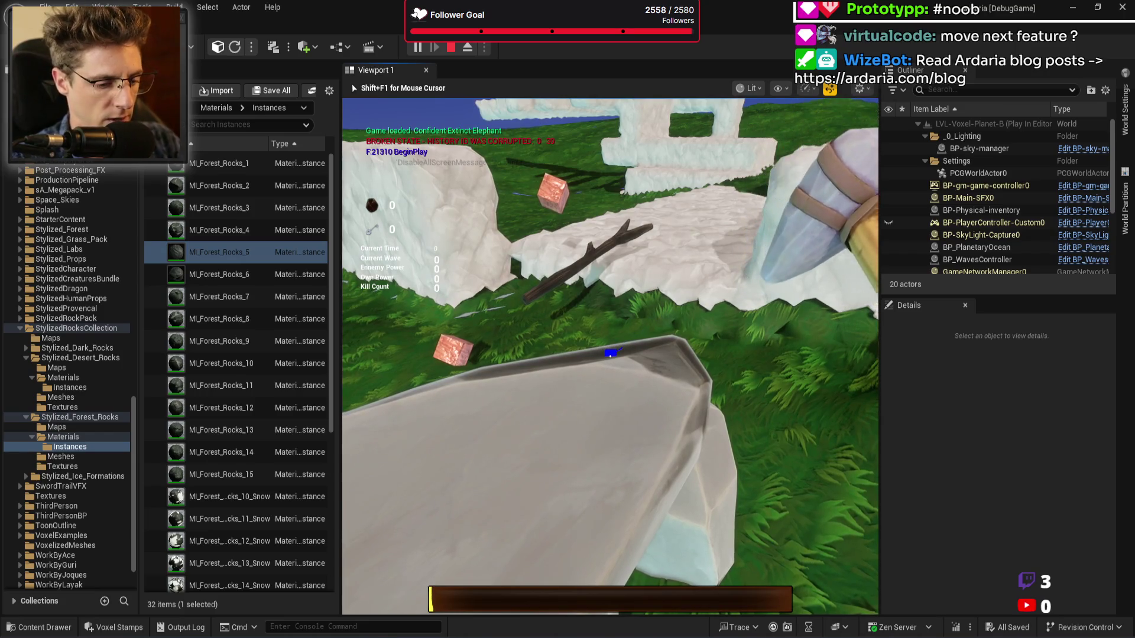
pyautogui.press('F11')
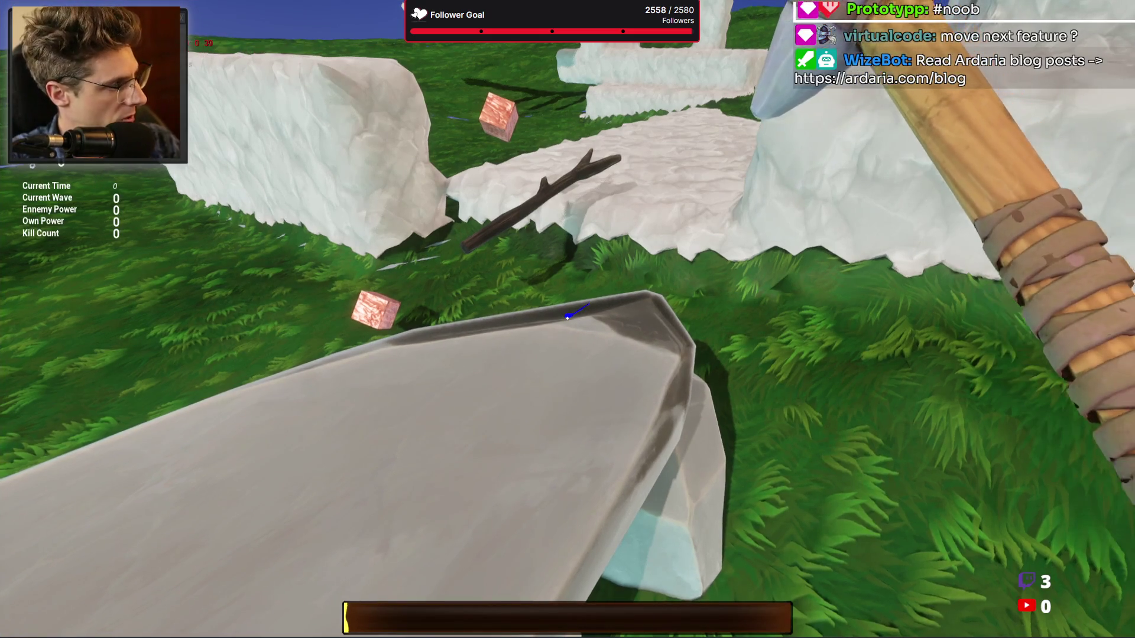
pyautogui.press('e')
pyautogui.press('Tab')
pyautogui.press('Tab')
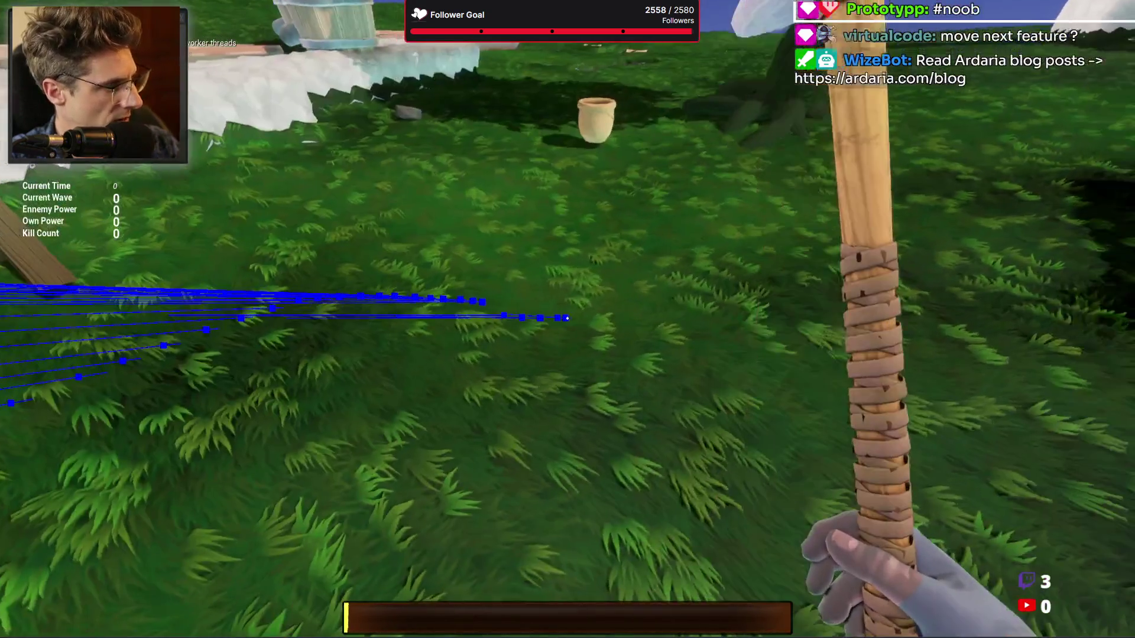
pyautogui.press('Tab')
# Drag the clay pot around the inventory grid, then close the inventory and leave play.
pyautogui.moveTo(589, 521); pyautogui.dragTo(737, 355)
pyautogui.moveTo(729, 412)
pyautogui.mouseDown()
pyautogui.moveTo(592, 264)
pyautogui.moveTo(281, 276)
pyautogui.moveTo(300, 421)
pyautogui.moveTo(434, 239)
pyautogui.moveTo(736, 240)
pyautogui.moveTo(620, 434)
pyautogui.moveTo(536, 462)
pyautogui.moveTo(458, 436)
pyautogui.moveTo(630, 438)
pyautogui.moveTo(627, 491)
pyautogui.moveTo(781, 284)
pyautogui.moveTo(640, 420)
pyautogui.moveTo(609, 354)
pyautogui.moveTo(561, 298)
pyautogui.moveTo(319, 402)
pyautogui.moveTo(460, 274)
pyautogui.moveTo(347, 392)
pyautogui.moveTo(551, 289)
pyautogui.moveTo(594, 246)
pyautogui.moveTo(786, 393)
pyautogui.moveTo(521, 361)
pyautogui.moveTo(506, 424)
pyautogui.moveTo(439, 282)
pyautogui.moveTo(335, 395)
pyautogui.moveTo(308, 285)
pyautogui.moveTo(319, 378)
pyautogui.moveTo(541, 367)
pyautogui.moveTo(631, 383)
pyautogui.moveTo(532, 258)
pyautogui.moveTo(560, 493)
pyautogui.mouseUp()
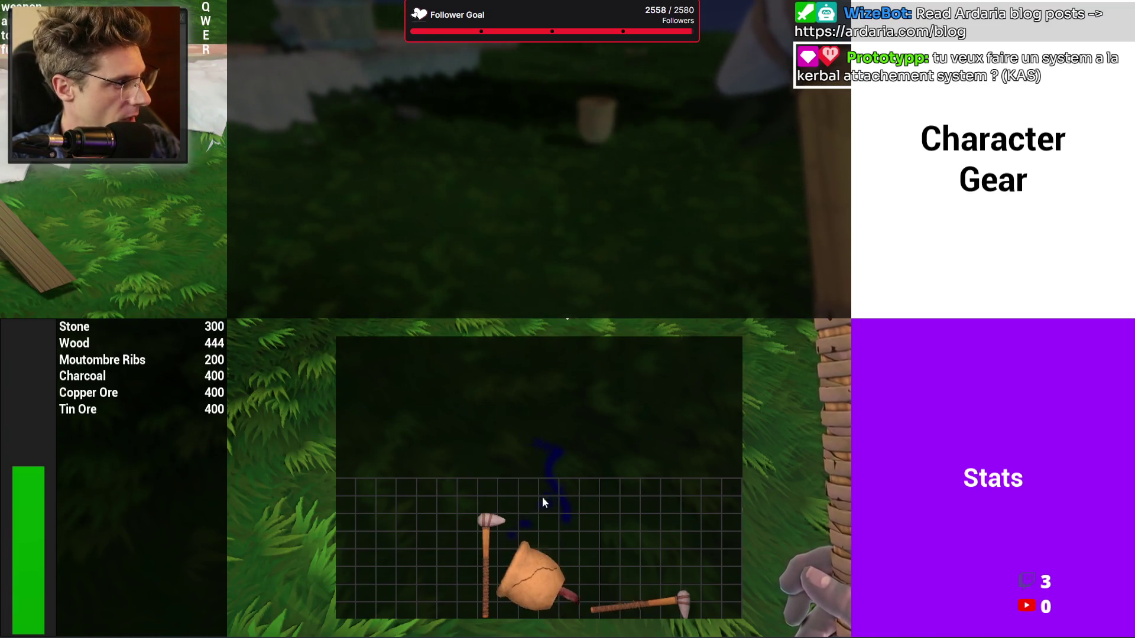
pyautogui.moveTo(545, 594)
pyautogui.mouseDown()
pyautogui.moveTo(561, 259)
pyautogui.moveTo(572, 438)
pyautogui.mouseUp()
pyautogui.press('Tab')
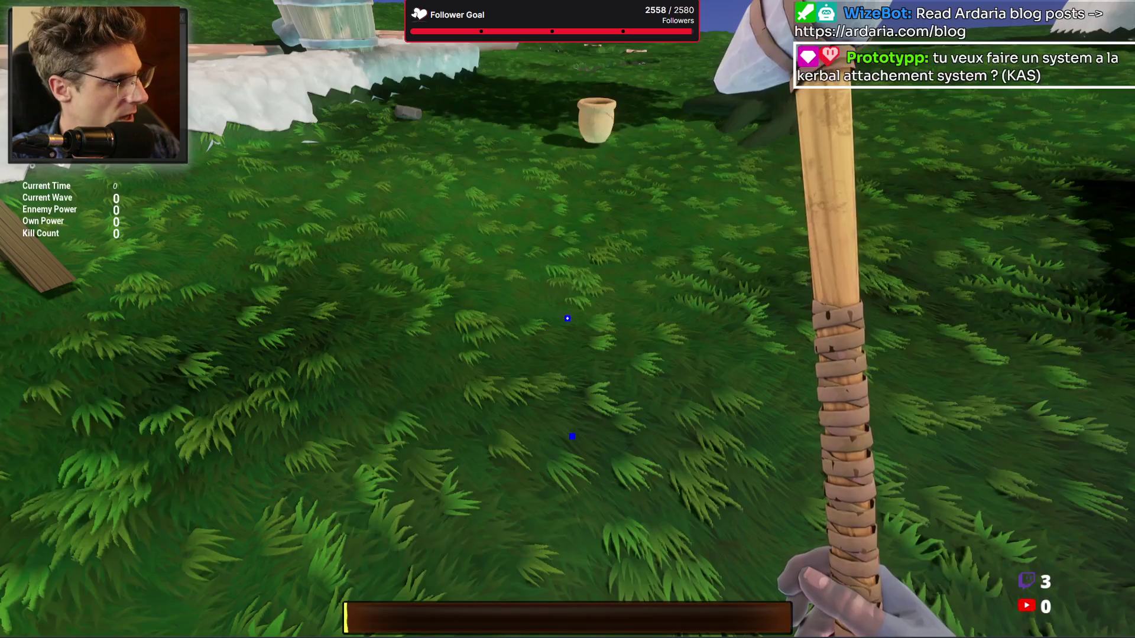
pyautogui.hotkey('ctrl', '1')
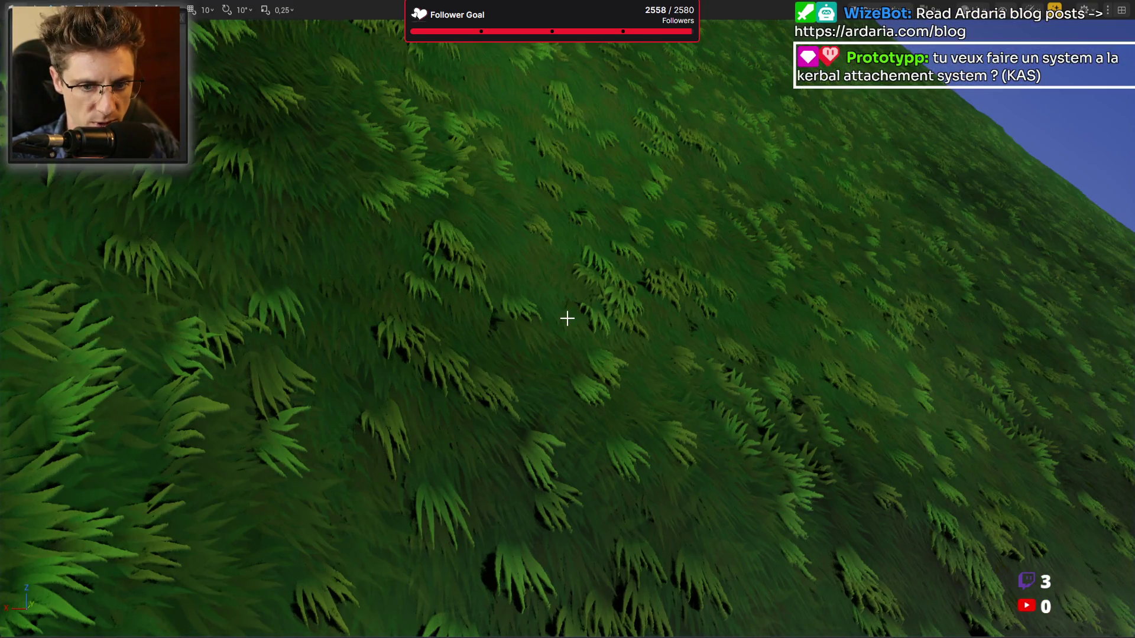
# Return to the BP-Item-Assembly Blueprint and pull back to frame the whole rock-headed axe.
pyautogui.press('Escape')
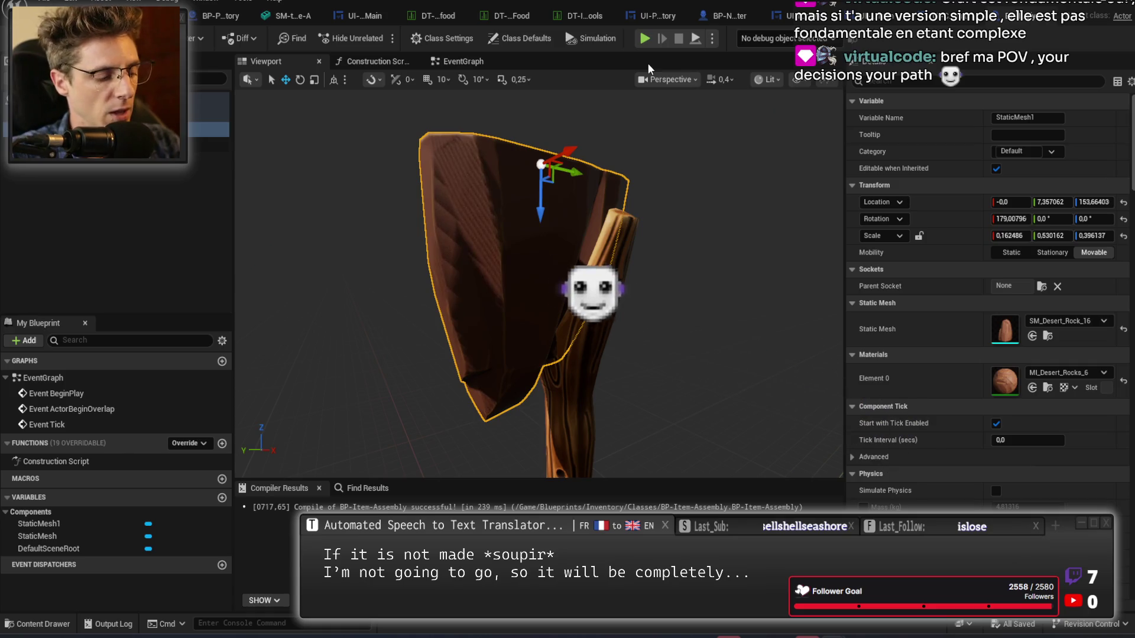
pyautogui.moveTo(686, 256)
pyautogui.mouseDown()
pyautogui.moveTo(621, 264)
pyautogui.moveTo(608, 302)
pyautogui.moveTo(591, 307)
pyautogui.moveTo(580, 295)
pyautogui.moveTo(615, 278)
pyautogui.moveTo(591, 296)
pyautogui.moveTo(573, 278)
pyautogui.moveTo(591, 292)
pyautogui.mouseUp()
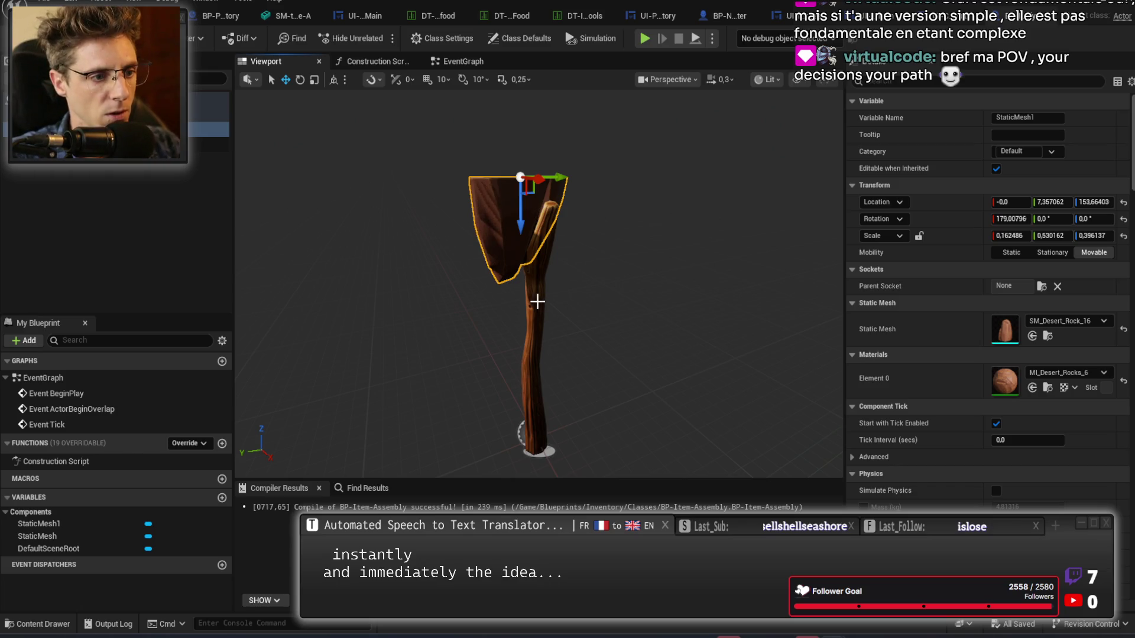
# Duplicate the stick and rock head, moving the copies into side sticks with rock heads.
pyautogui.press('Down')
pyautogui.hotkey('ctrl', 'd')
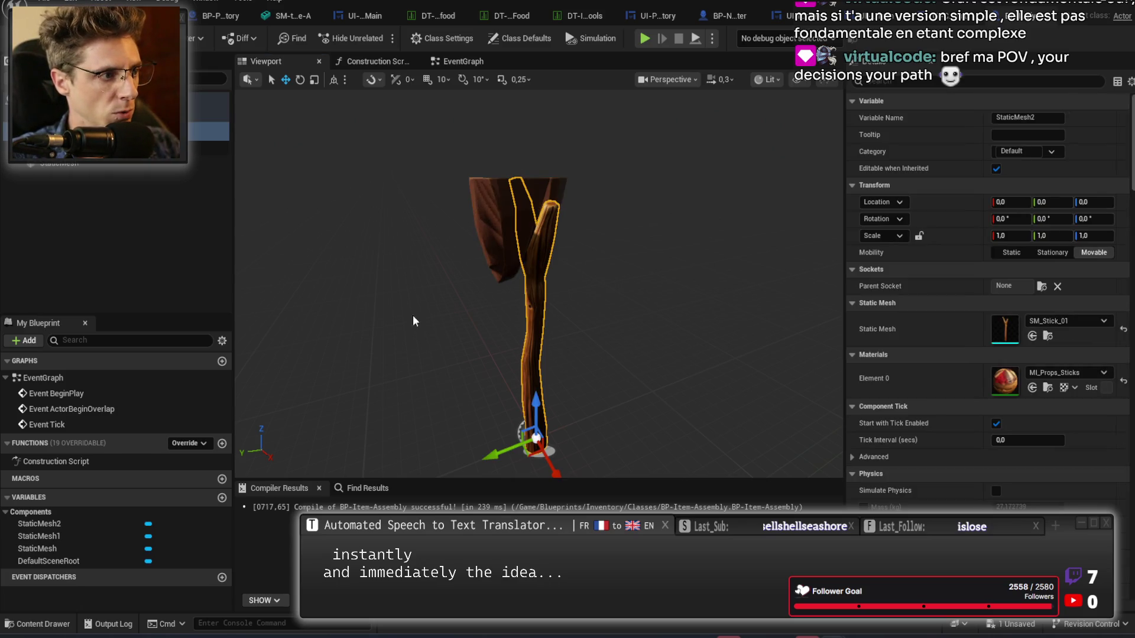
pyautogui.moveTo(540, 386)
pyautogui.mouseDown()
pyautogui.moveTo(555, 286)
pyautogui.moveTo(541, 342)
pyautogui.mouseUp()
pyautogui.moveTo(624, 299)
pyautogui.mouseDown()
pyautogui.moveTo(606, 347)
pyautogui.moveTo(689, 348)
pyautogui.moveTo(685, 364)
pyautogui.moveTo(489, 332)
pyautogui.mouseUp()
pyautogui.press('w')
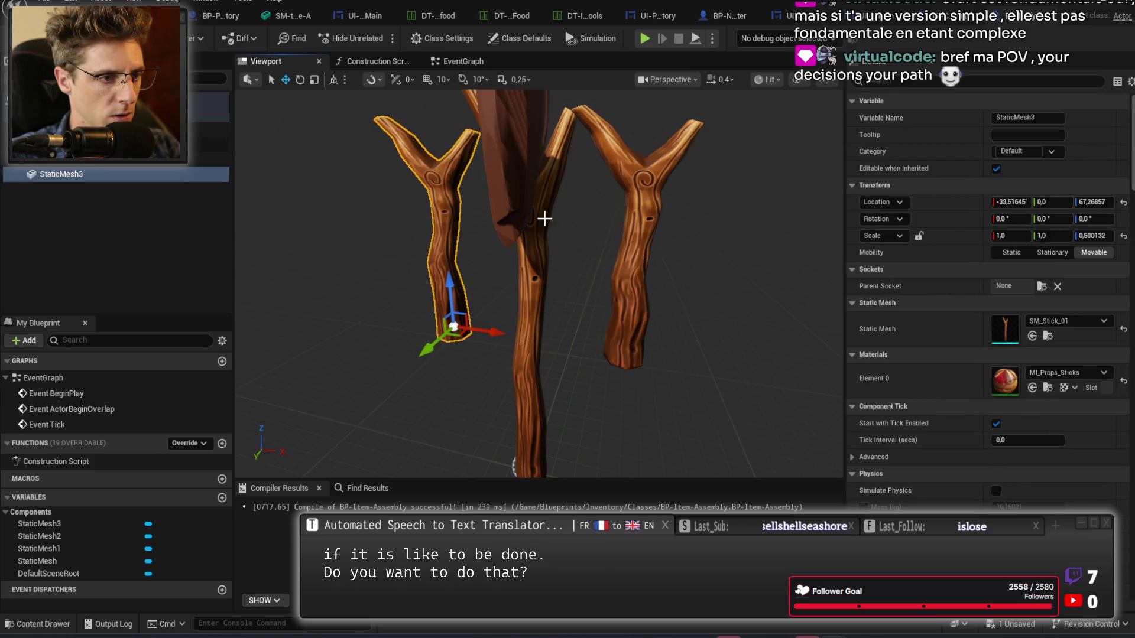
pyautogui.click(544, 219)
pyautogui.hotkey('ctrl', 'd')
pyautogui.press('f')
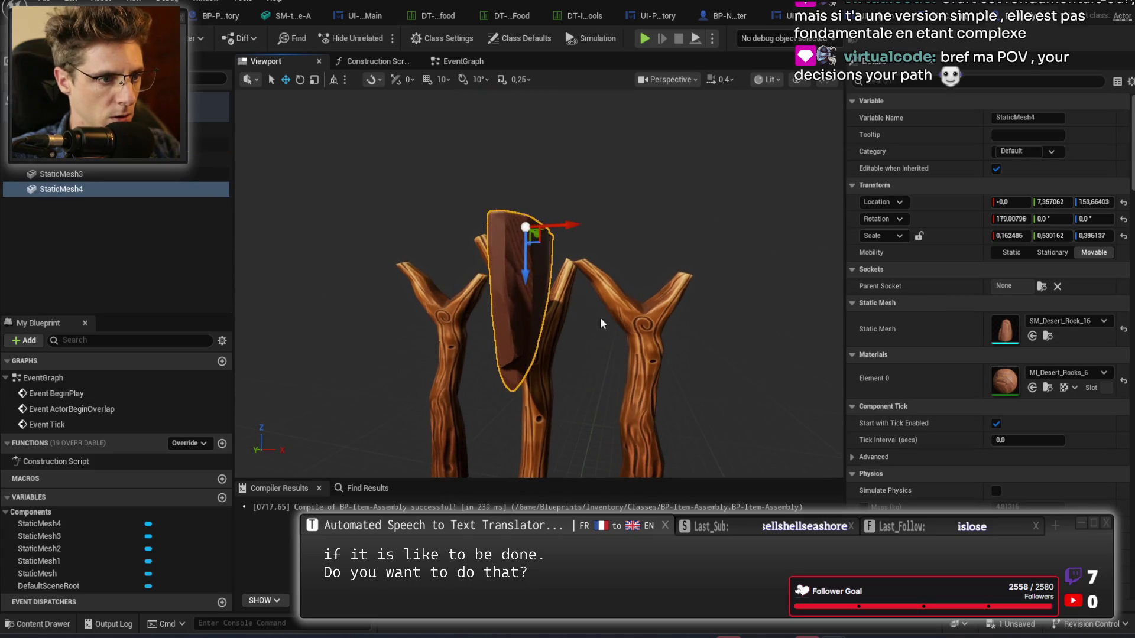
pyautogui.moveTo(565, 220)
pyautogui.mouseDown()
pyautogui.moveTo(677, 227)
pyautogui.moveTo(467, 224)
pyautogui.mouseUp()
pyautogui.hotkey('ctrl', 'd')
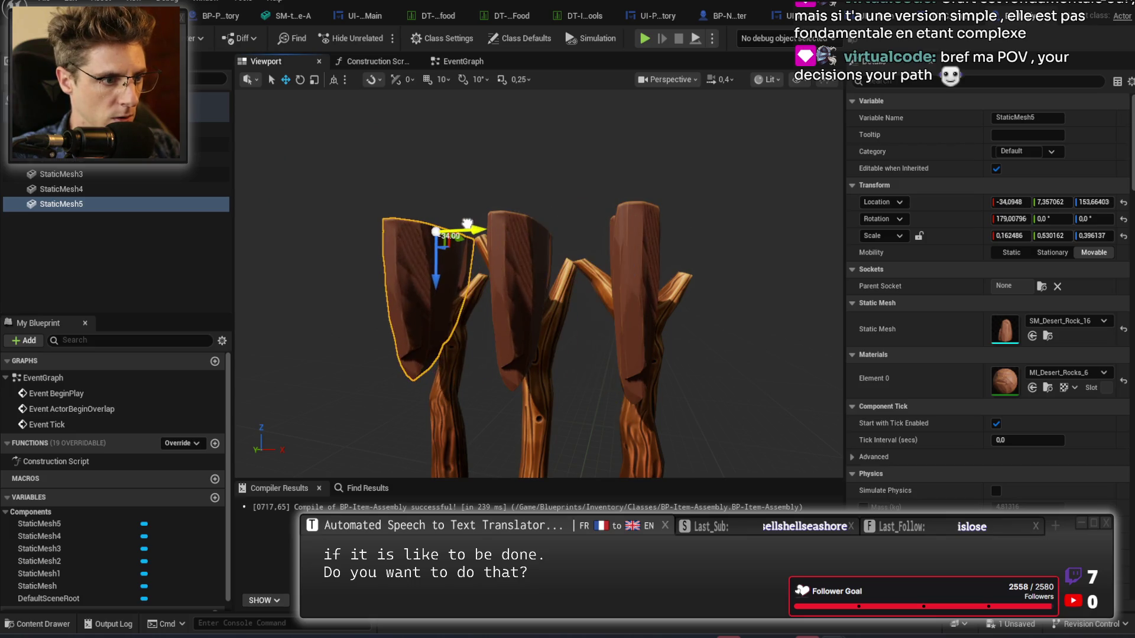
pyautogui.moveTo(701, 313)
pyautogui.mouseDown()
pyautogui.moveTo(698, 296)
pyautogui.moveTo(694, 331)
pyautogui.moveTo(698, 308)
pyautogui.moveTo(700, 320)
pyautogui.mouseUp()
pyautogui.moveTo(615, 317)
pyautogui.mouseDown()
pyautogui.moveTo(626, 314)
pyautogui.moveTo(616, 317)
pyautogui.mouseUp()
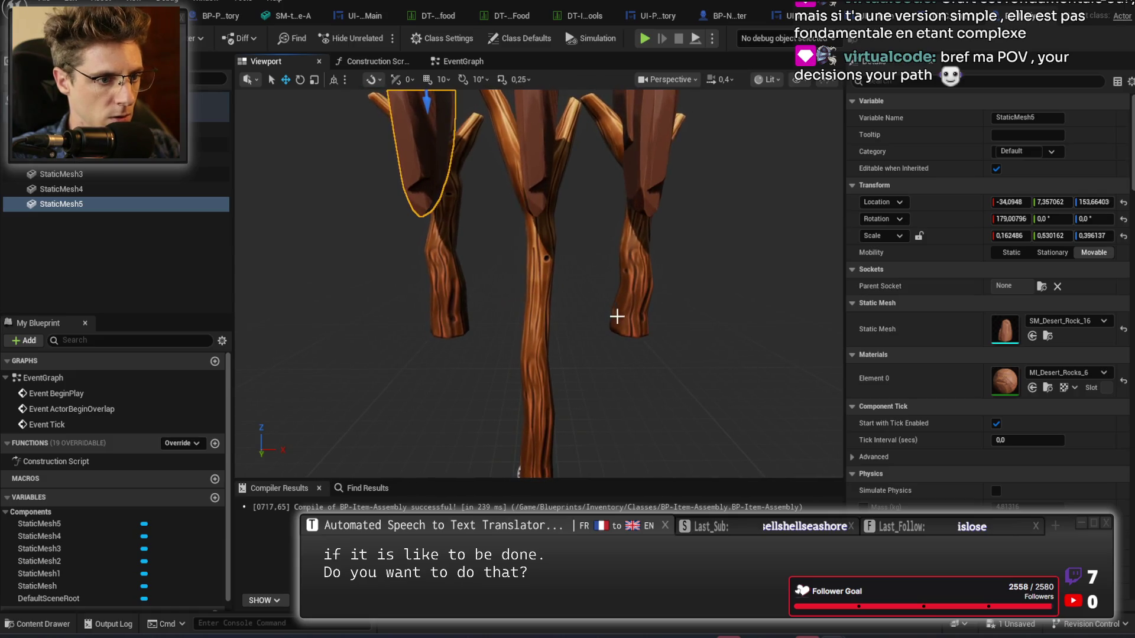
# Duplicate a side stick and rotate it 88° in pitch into a horizontal crossbar.
pyautogui.click(631, 302)
pyautogui.hotkey('ctrl', 'd')
pyautogui.press('Return')
pyautogui.press('e')
pyautogui.moveTo(635, 313); pyautogui.dragTo(640, 327)
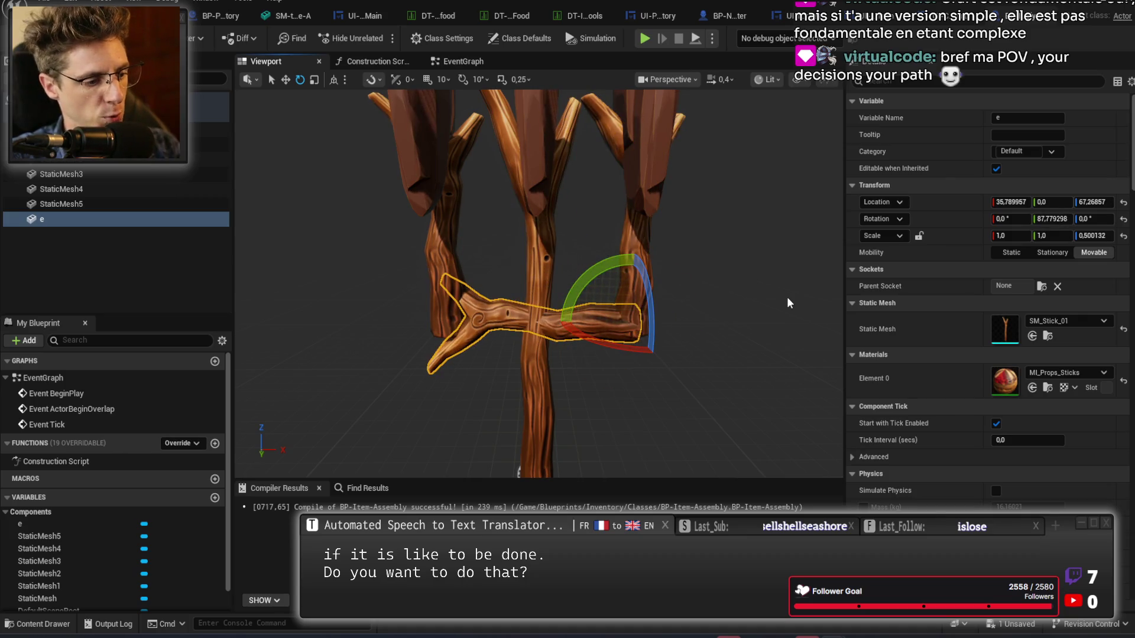
pyautogui.moveTo(785, 298); pyautogui.dragTo(721, 310)
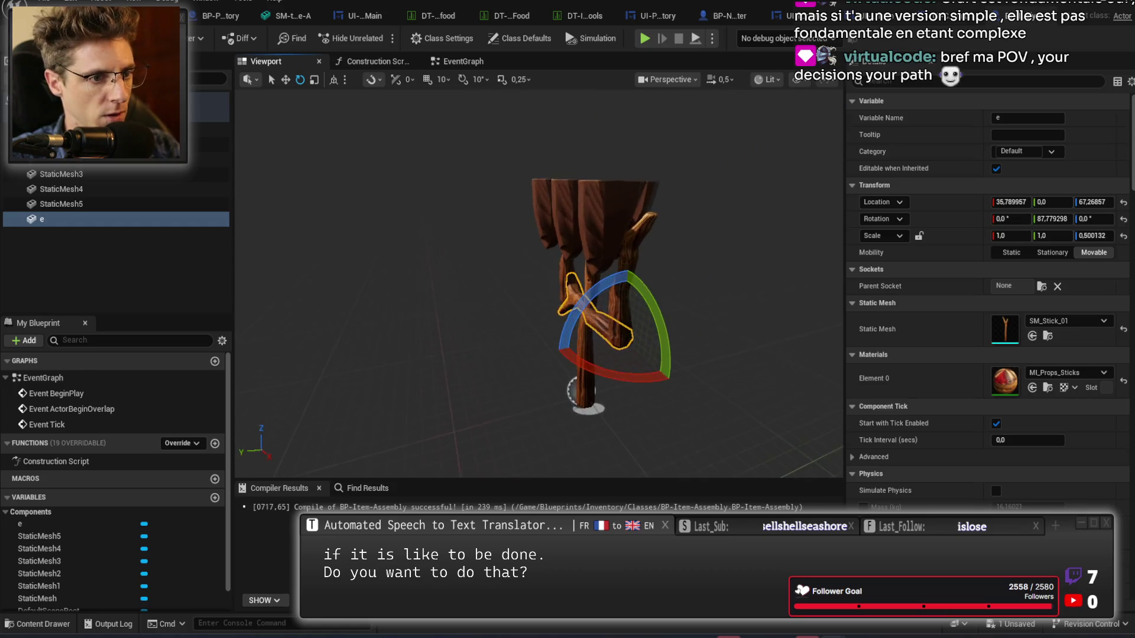
pyautogui.click(213, 115)
pyautogui.moveTo(662, 281)
pyautogui.mouseDown()
pyautogui.moveTo(567, 291)
pyautogui.moveTo(686, 285)
pyautogui.mouseUp()
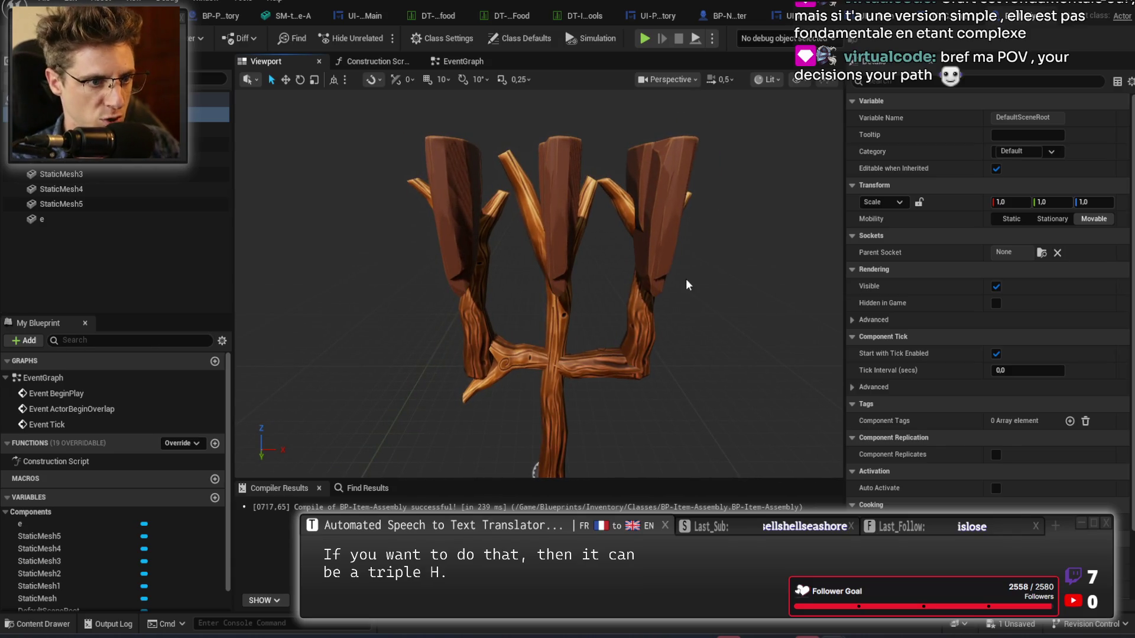
pyautogui.moveTo(685, 284)
pyautogui.mouseDown()
pyautogui.moveTo(535, 292)
pyautogui.moveTo(715, 305)
pyautogui.mouseUp()
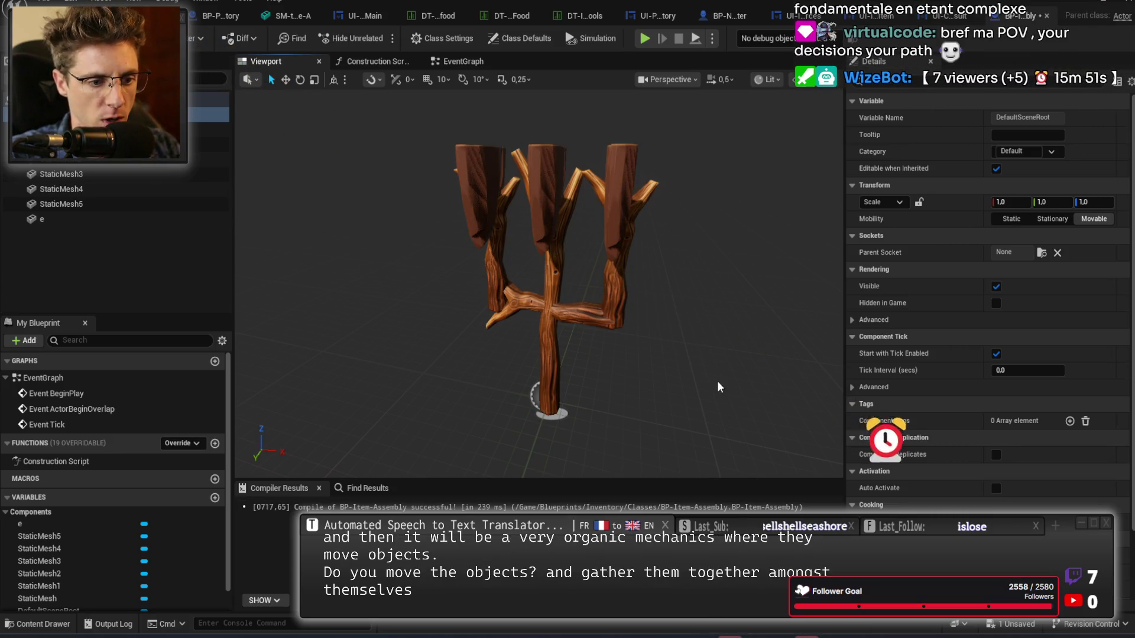
pyautogui.moveTo(532, 296)
pyautogui.mouseDown()
pyautogui.moveTo(508, 225)
pyautogui.moveTo(520, 213)
pyautogui.mouseUp()
pyautogui.moveTo(735, 358)
pyautogui.mouseDown()
pyautogui.moveTo(712, 381)
pyautogui.moveTo(735, 357)
pyautogui.mouseUp()
pyautogui.moveTo(556, 272); pyautogui.dragTo(590, 271)
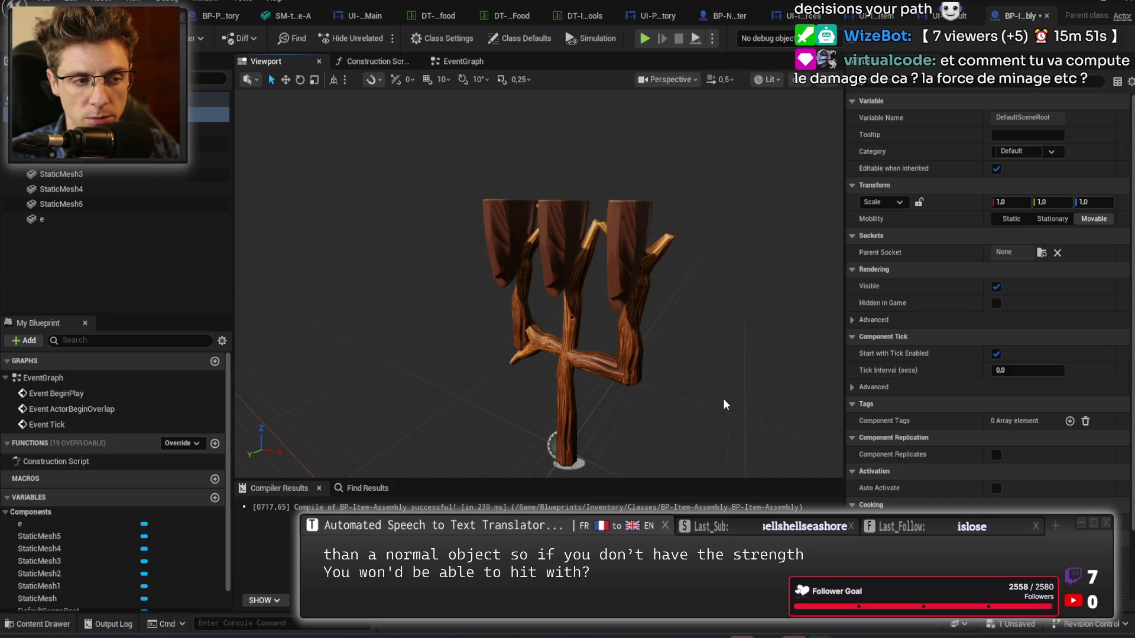
pyautogui.click(619, 248)
pyautogui.press('e')
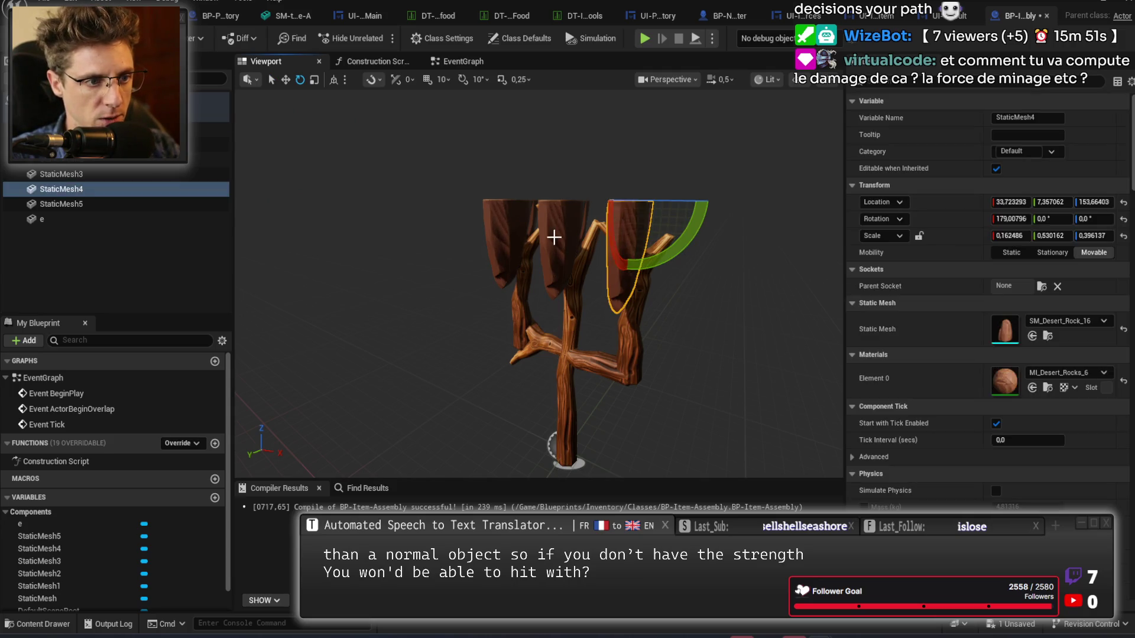
pyautogui.click(554, 238)
pyautogui.click(496, 231)
pyautogui.click(638, 255)
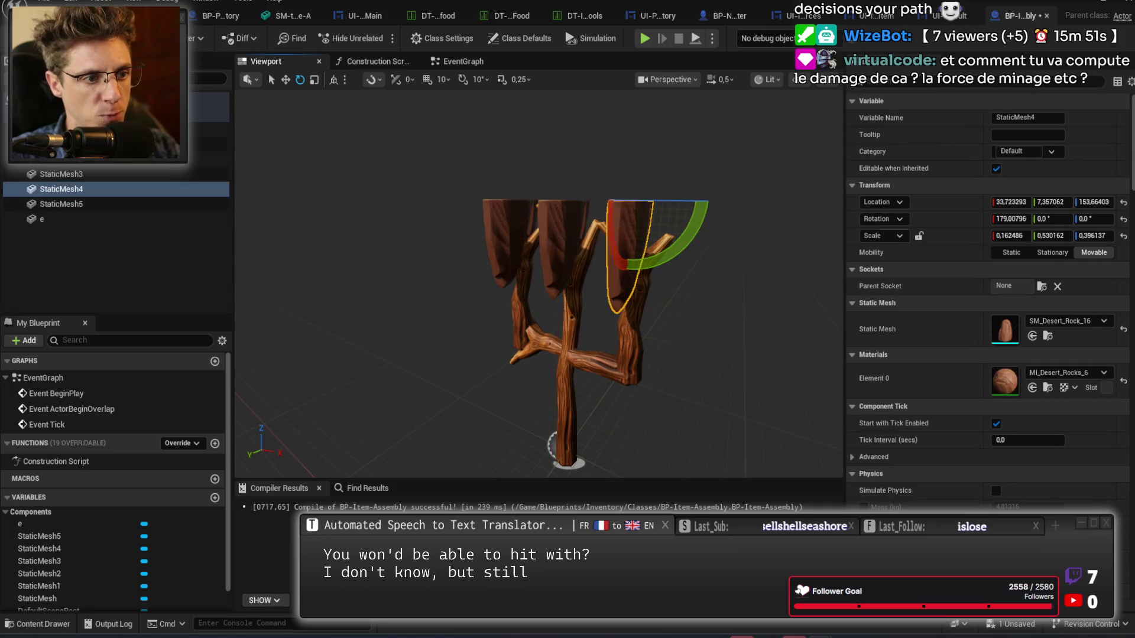
pyautogui.click(562, 249)
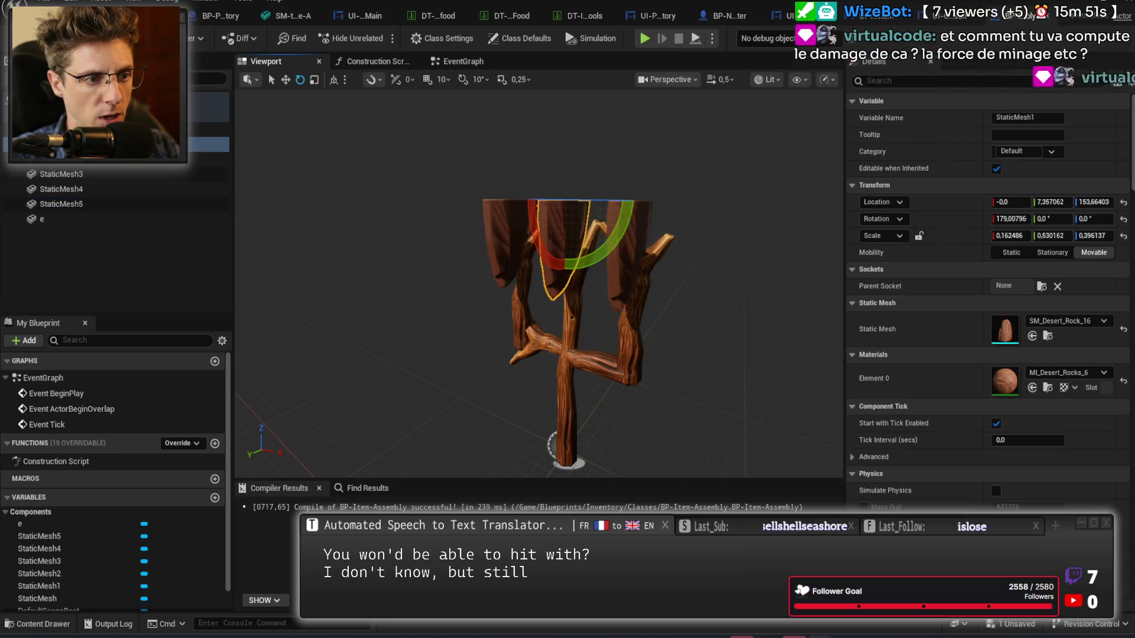
pyautogui.click(630, 251)
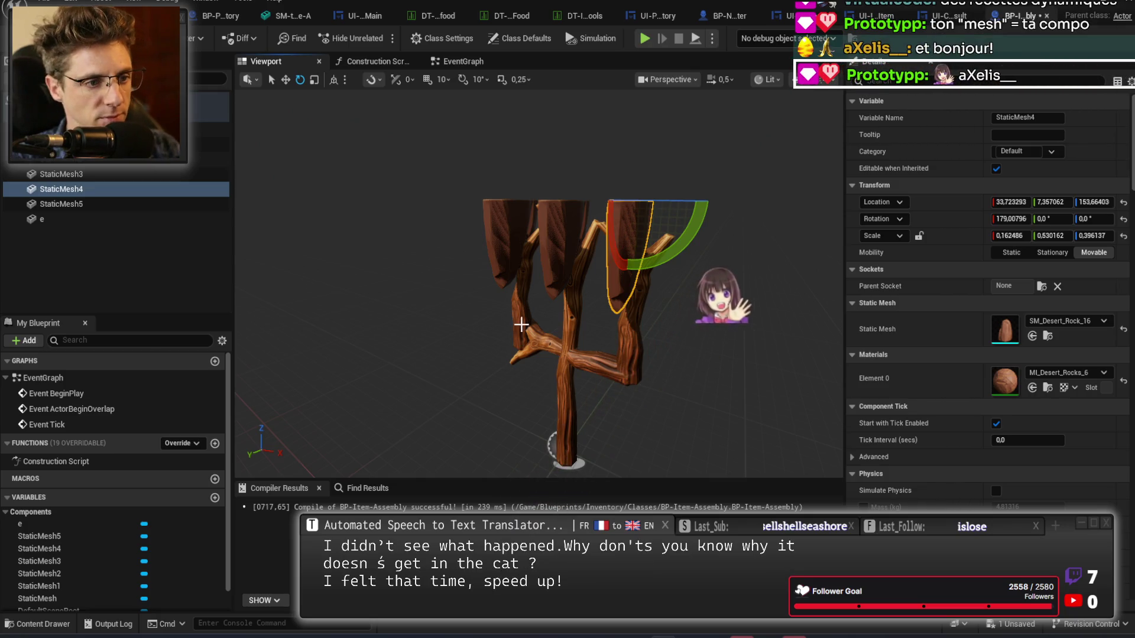
pyautogui.moveTo(687, 343); pyautogui.dragTo(679, 339)
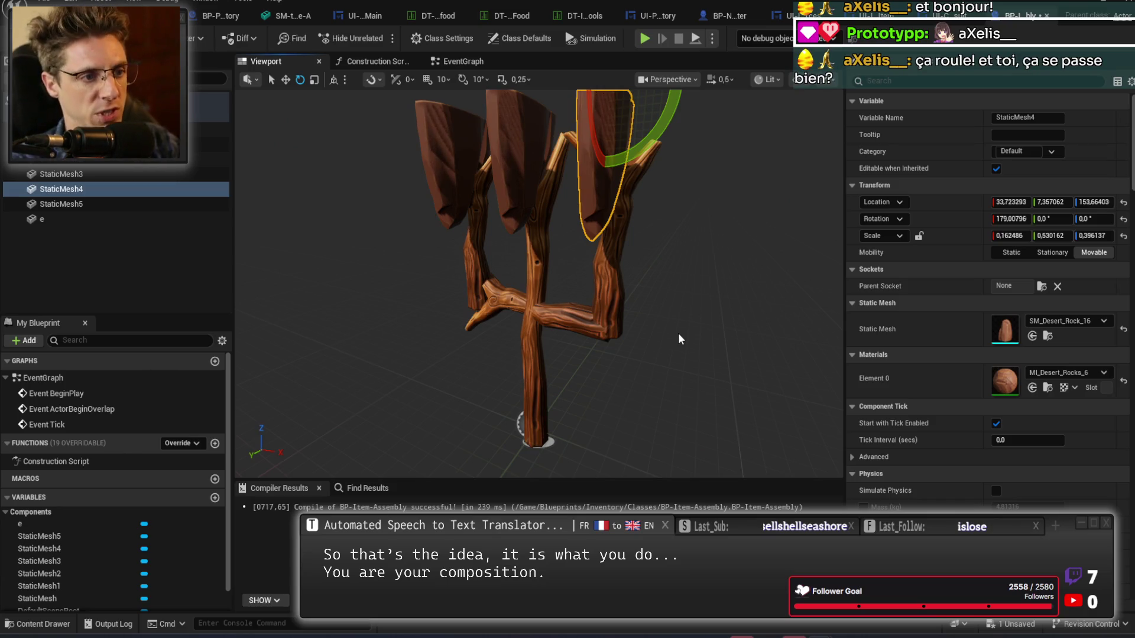
pyautogui.moveTo(587, 353)
pyautogui.mouseDown()
pyautogui.moveTo(529, 355)
pyautogui.moveTo(525, 277)
pyautogui.mouseUp()
pyautogui.click(539, 266)
pyautogui.click(529, 355)
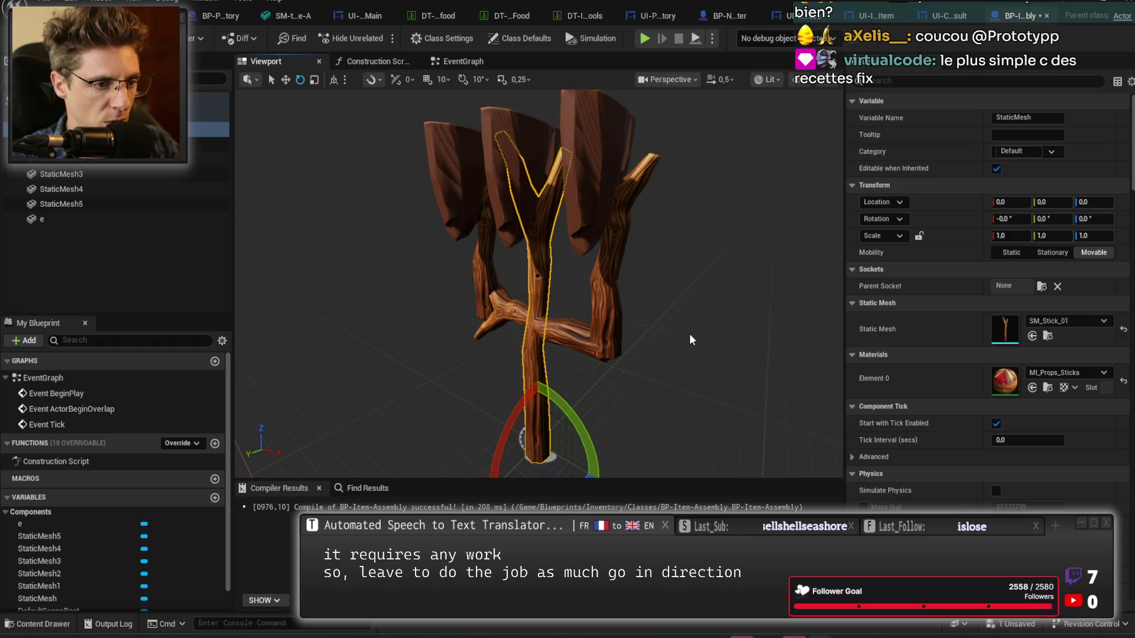
pyautogui.moveTo(690, 334)
pyautogui.mouseDown()
pyautogui.moveTo(638, 316)
pyautogui.moveTo(674, 337)
pyautogui.moveTo(665, 330)
pyautogui.moveTo(652, 348)
pyautogui.mouseUp()
pyautogui.click(580, 337)
pyautogui.press('e')
pyautogui.click(614, 262)
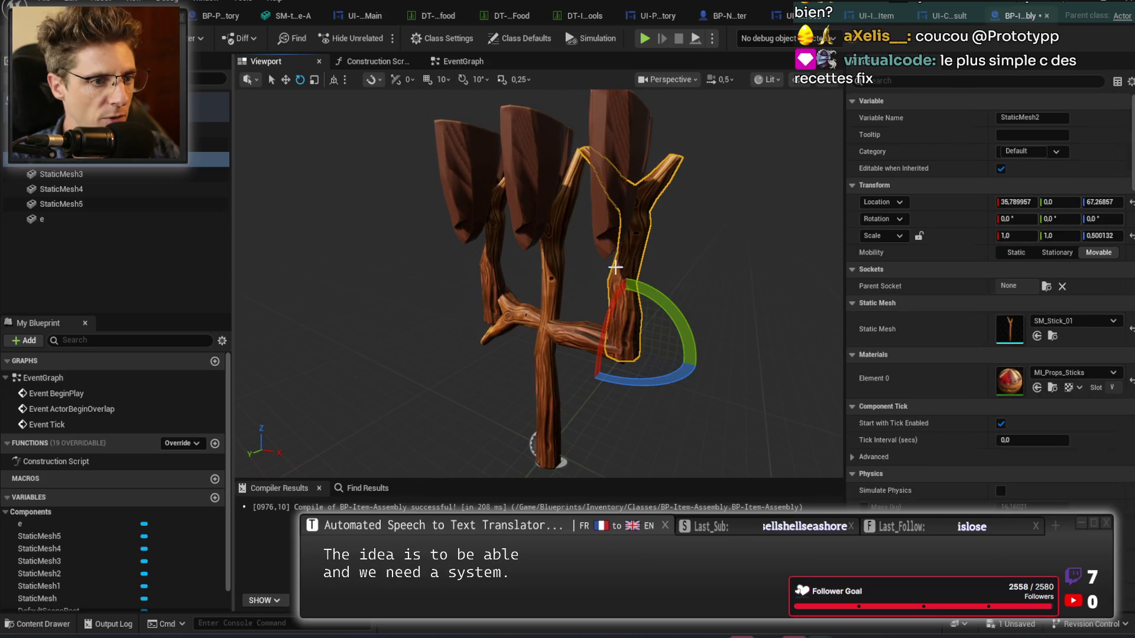
pyautogui.click(540, 254)
pyautogui.click(525, 203)
pyautogui.click(615, 154)
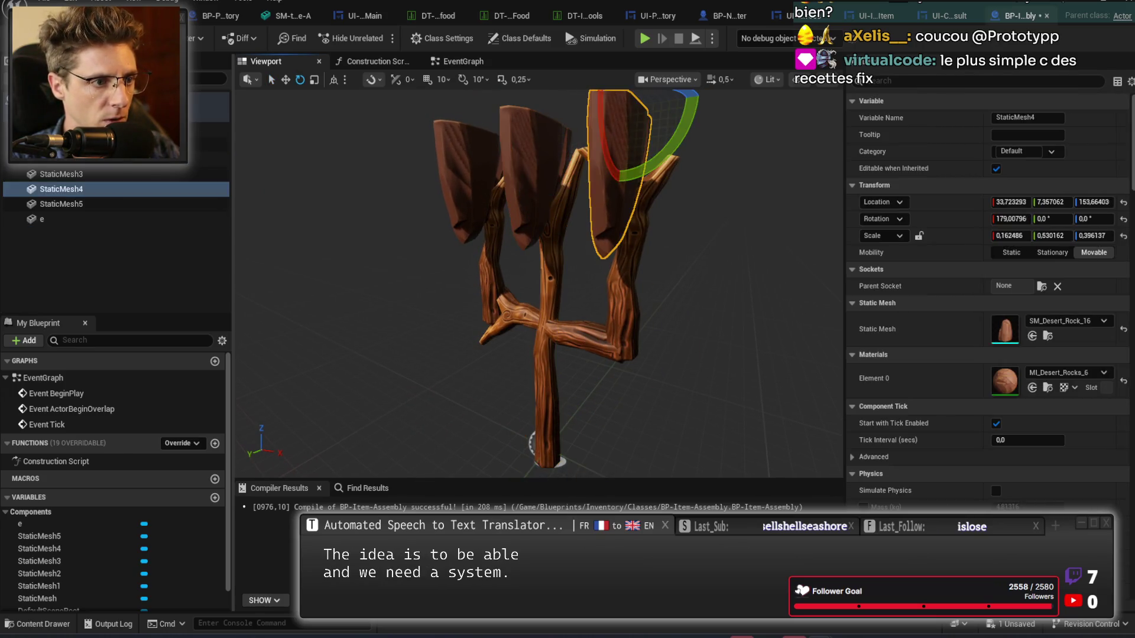
pyautogui.click(461, 178)
pyautogui.click(671, 357)
pyautogui.press('q')
pyautogui.moveTo(695, 347); pyautogui.dragTo(579, 351)
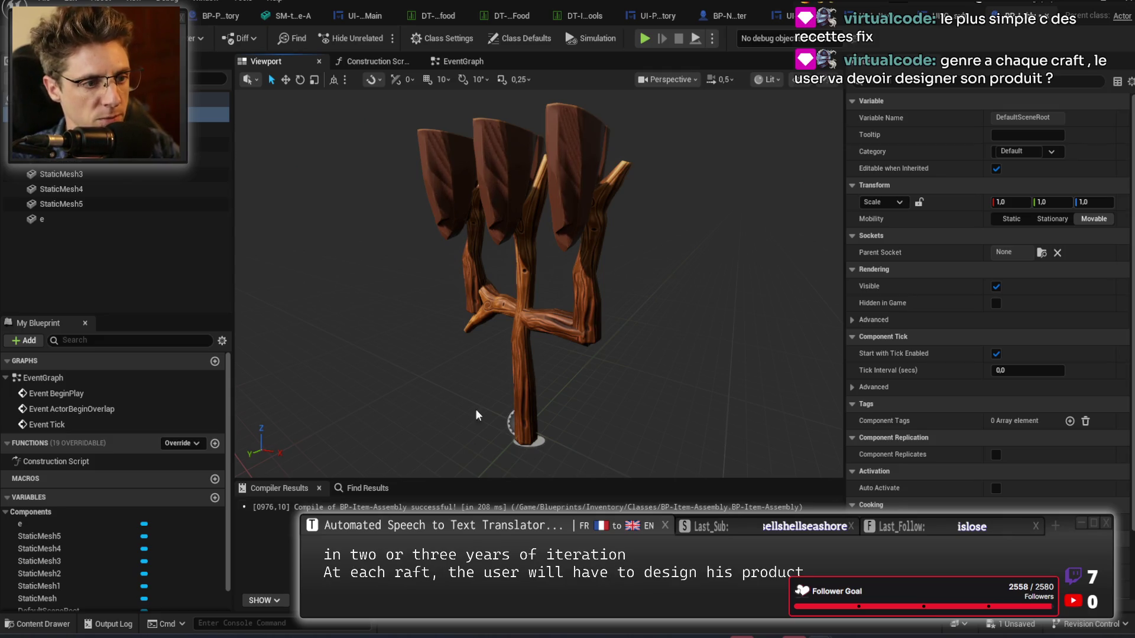
pyautogui.click(499, 159)
pyautogui.press('e')
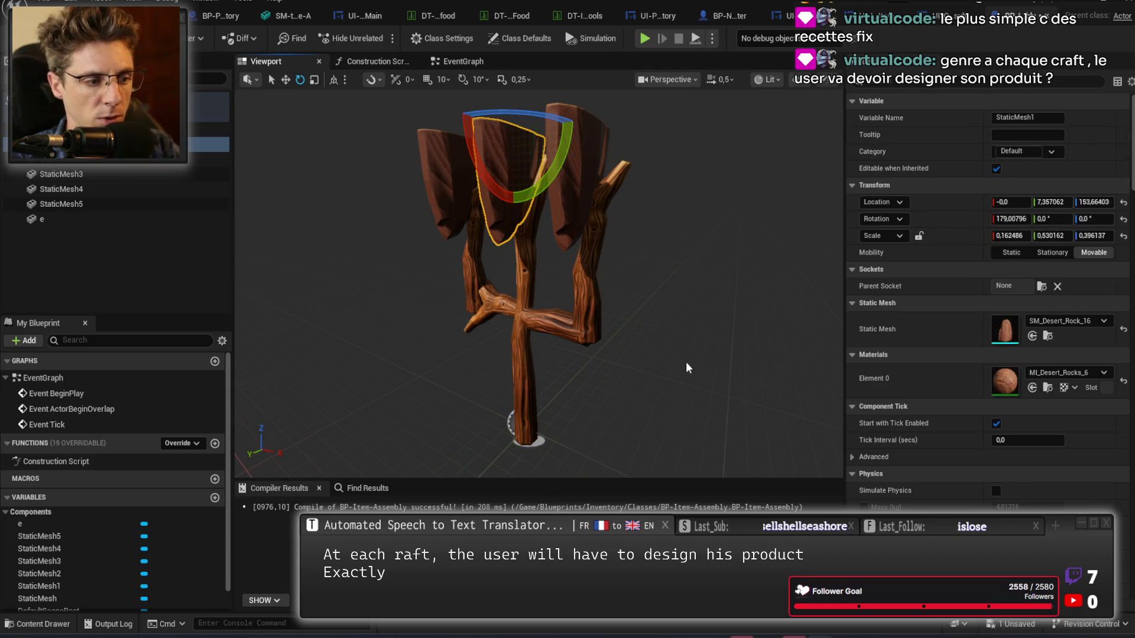
pyautogui.click(119, 114)
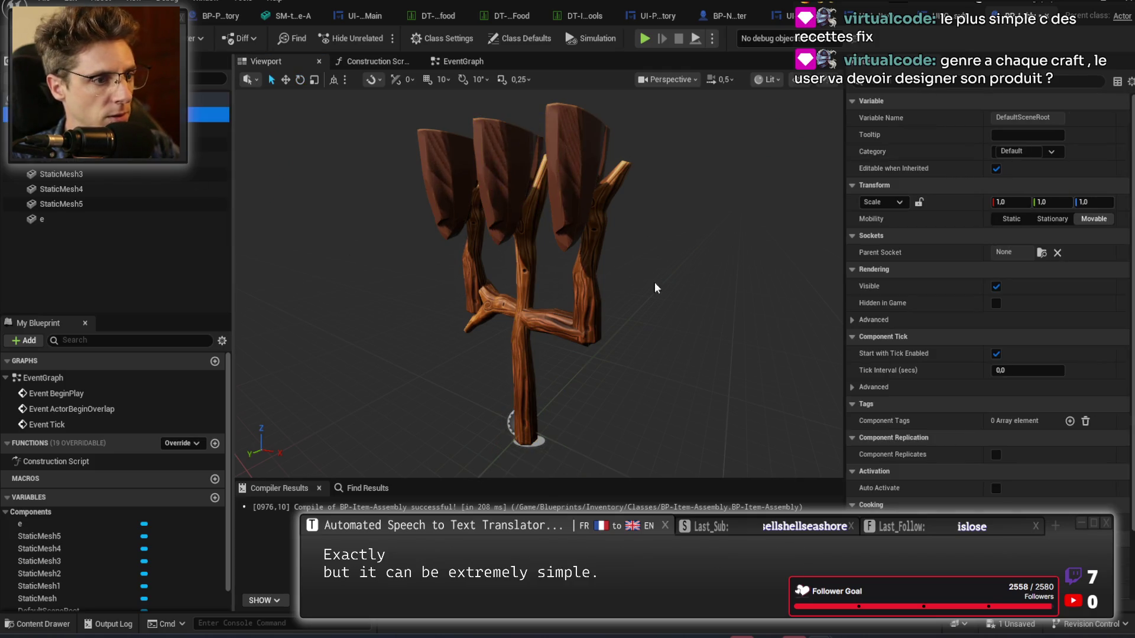
pyautogui.press('f')
pyautogui.moveTo(532, 283)
pyautogui.mouseDown()
pyautogui.moveTo(426, 284)
pyautogui.moveTo(706, 268)
pyautogui.mouseUp()
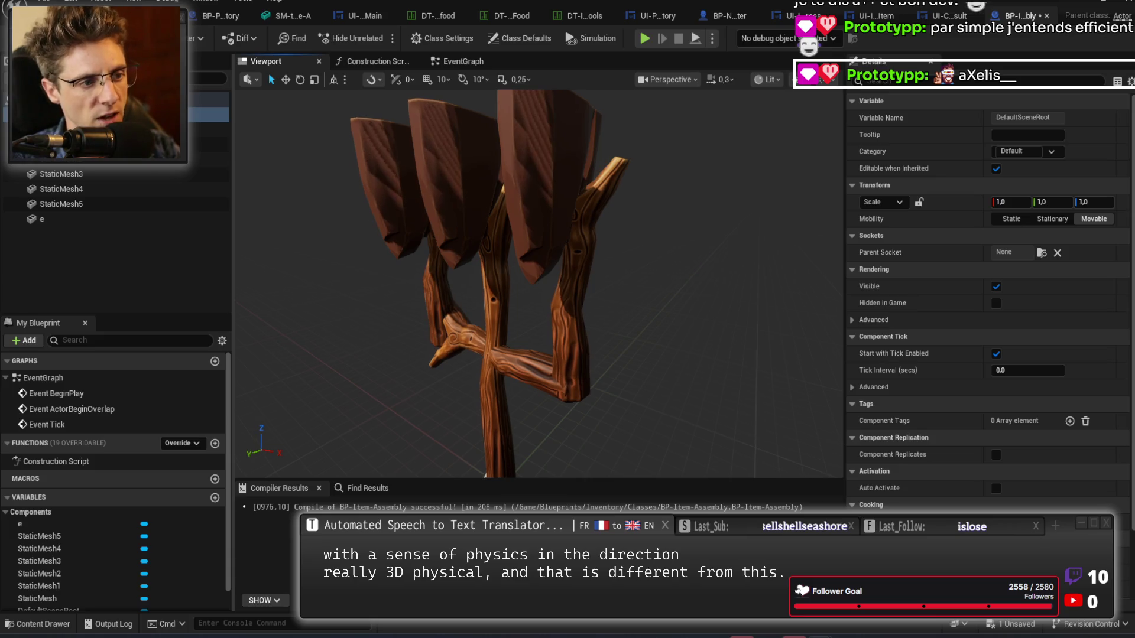
pyautogui.click(441, 168)
pyautogui.press('e')
pyautogui.click(496, 293)
pyautogui.press('f')
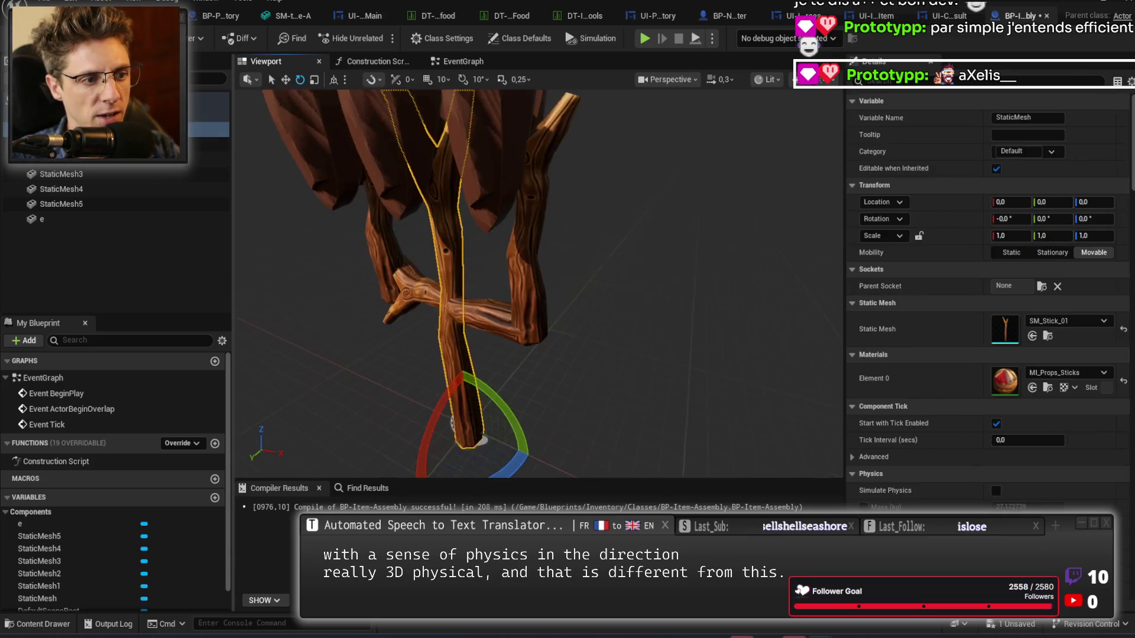
pyautogui.moveTo(449, 193); pyautogui.dragTo(529, 357)
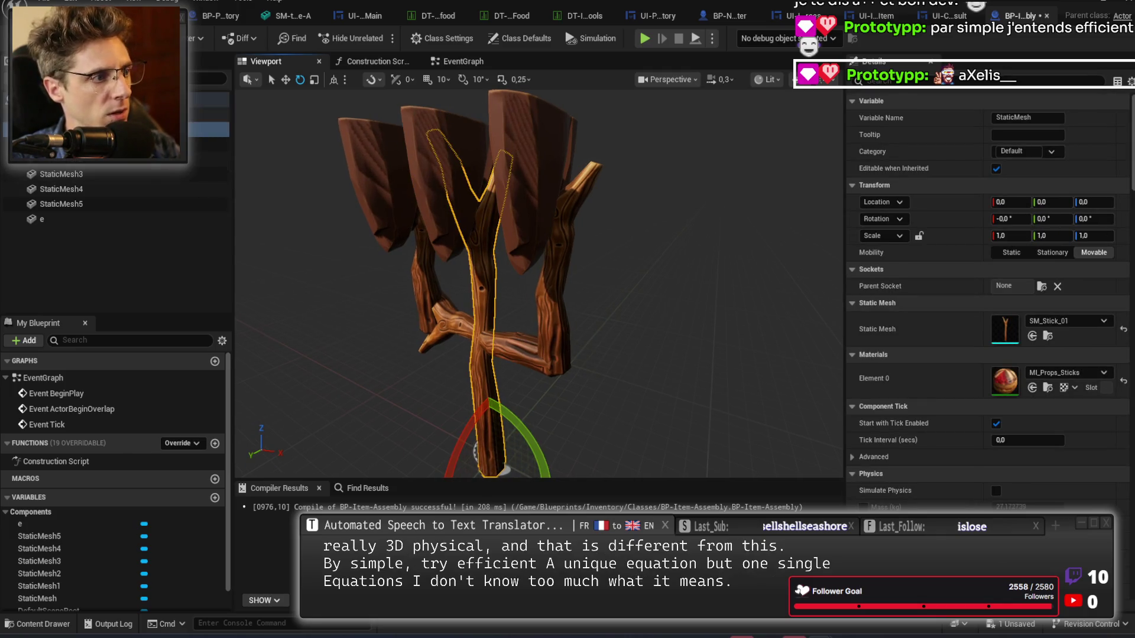
pyautogui.click(210, 115)
pyautogui.moveTo(489, 236); pyautogui.dragTo(707, 275)
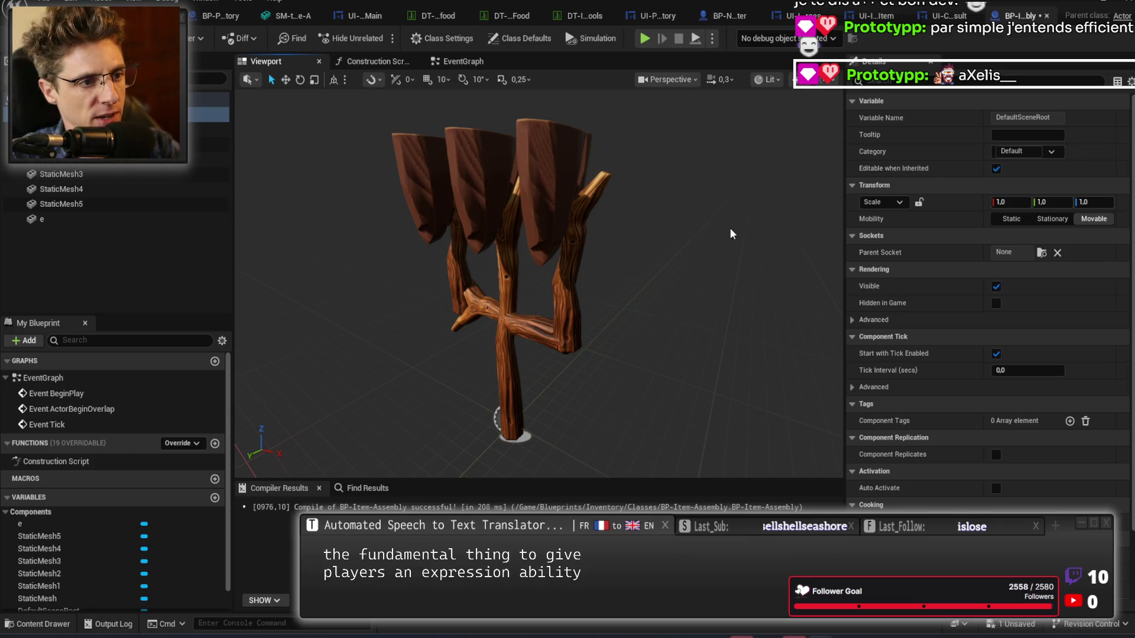
pyautogui.click(549, 190)
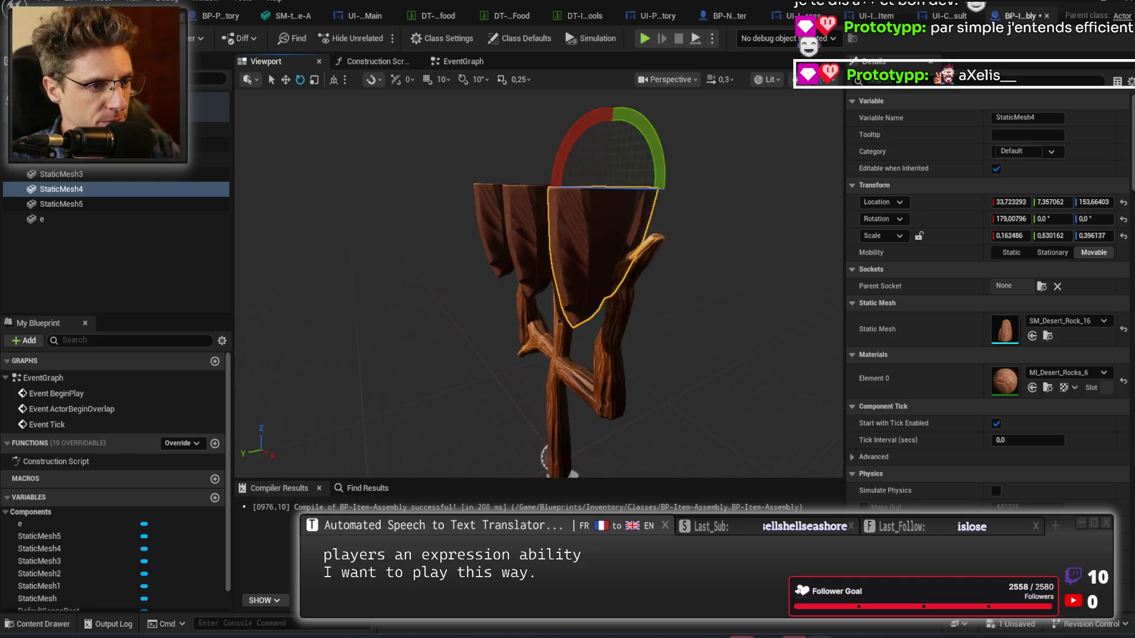
pyautogui.moveTo(473, 249); pyautogui.dragTo(473, 249)
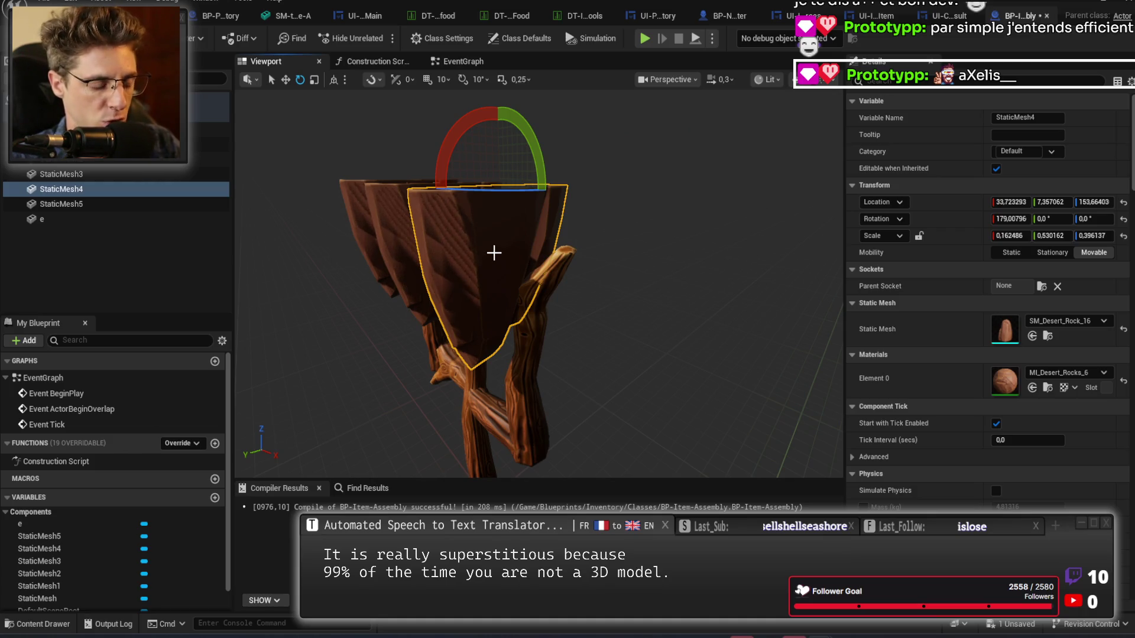
pyautogui.moveTo(495, 253)
pyautogui.mouseDown()
pyautogui.moveTo(236, 259)
pyautogui.moveTo(379, 259)
pyautogui.moveTo(414, 236)
pyautogui.moveTo(426, 195)
pyautogui.mouseUp()
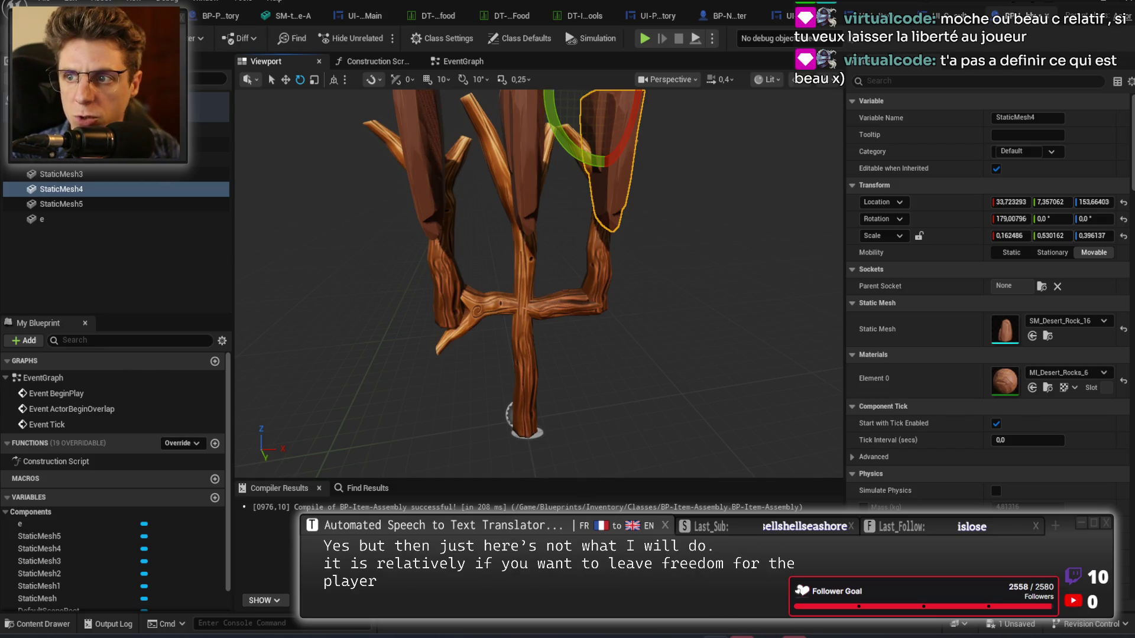
pyautogui.hotkey('alt', 'Tab')
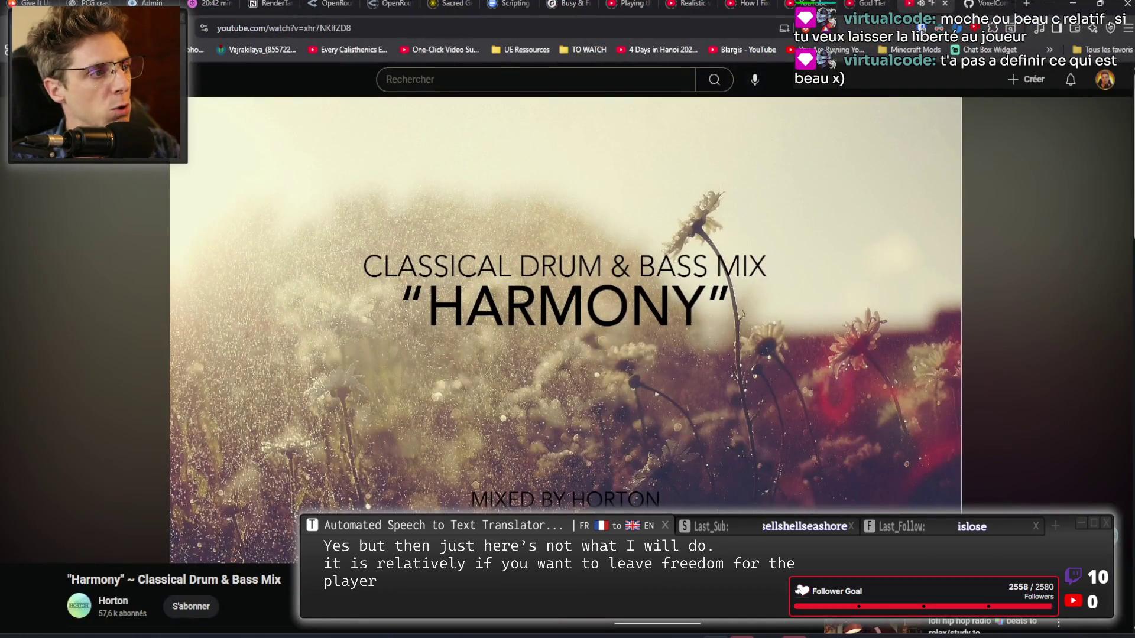
# Open YouTube in a new tab and search for 'blacksmith simulator'.
pyautogui.middleClick(94, 79)
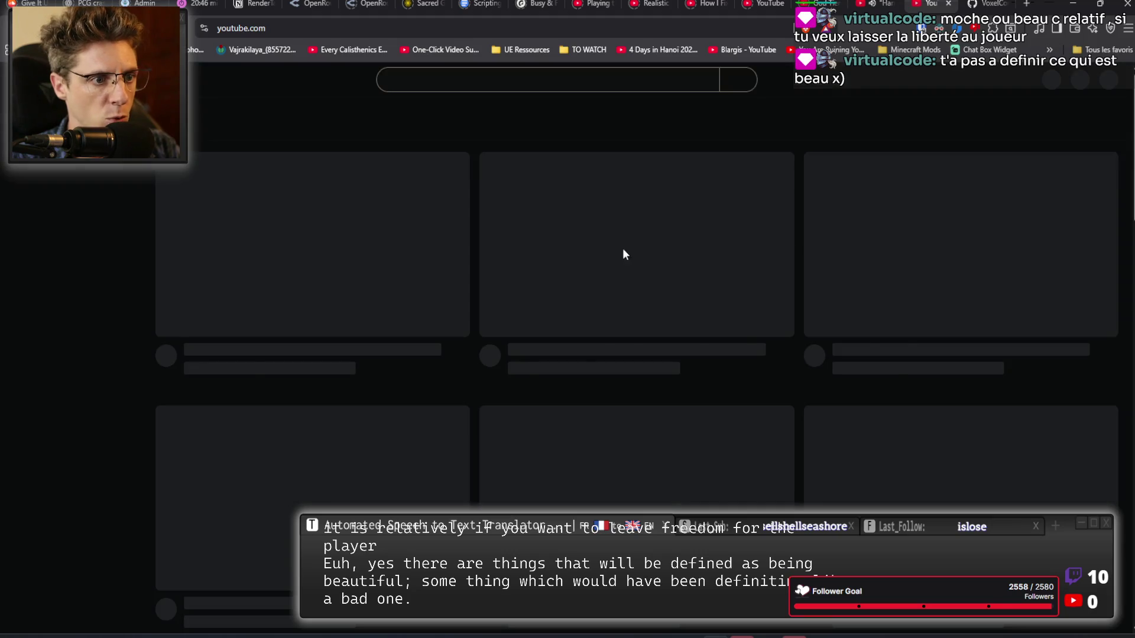
pyautogui.write('b')
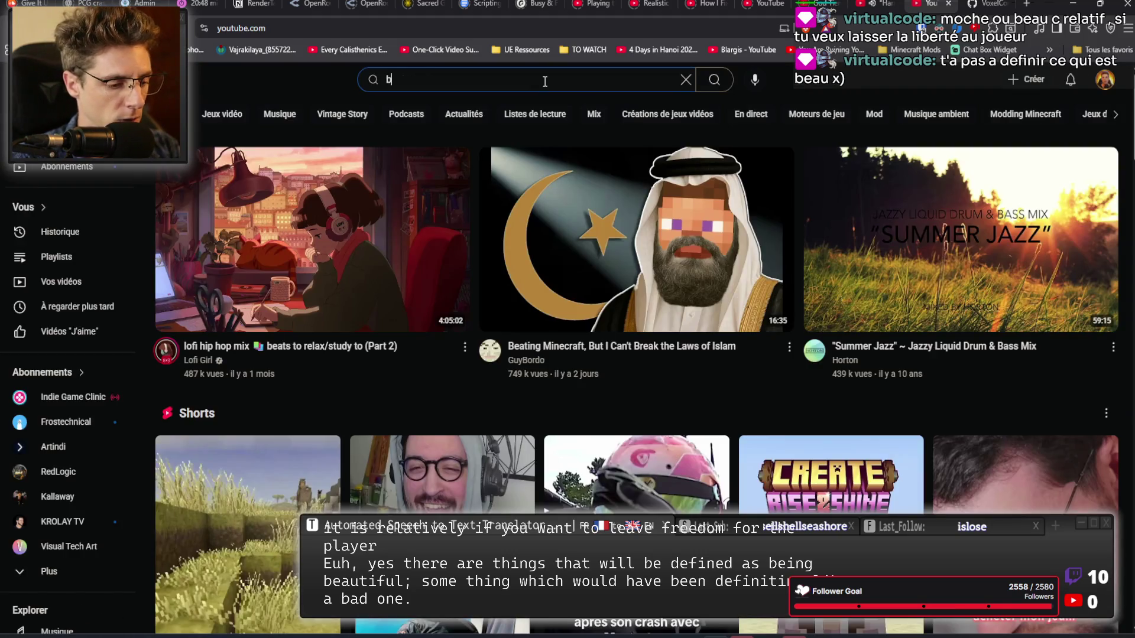
pyautogui.write('lacksmith ')
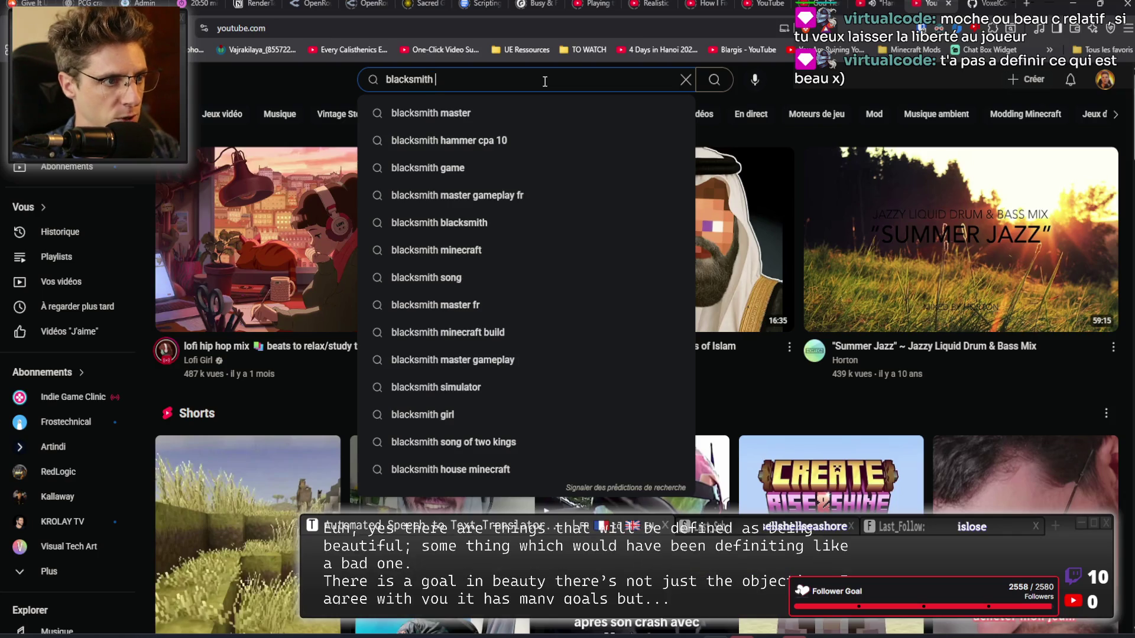
pyautogui.write('simulator')
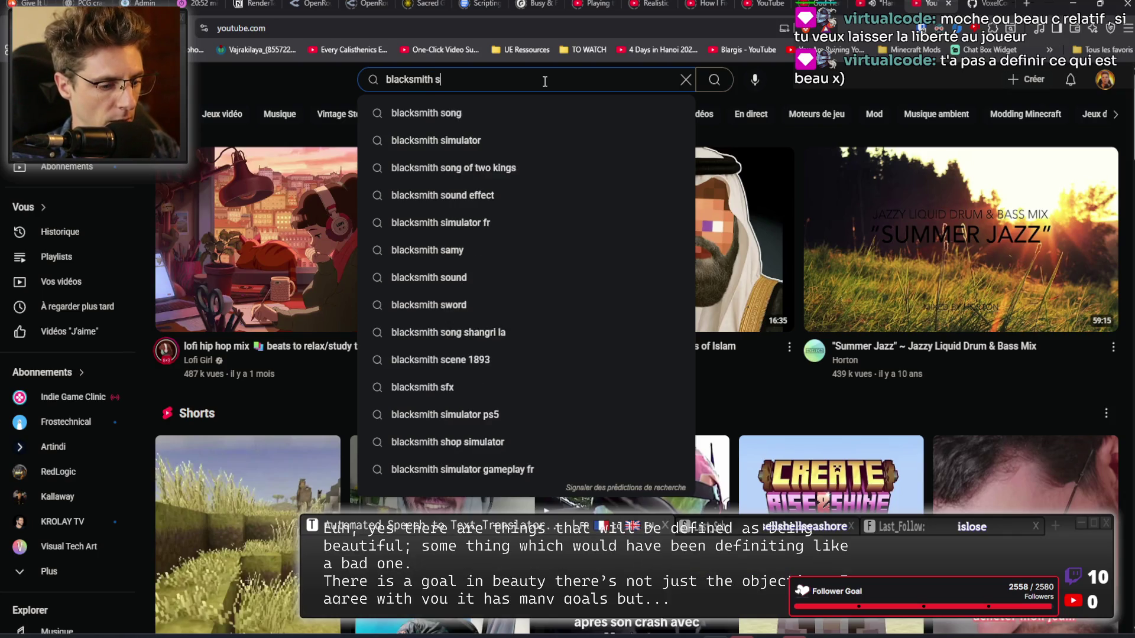
pyautogui.press('Return')
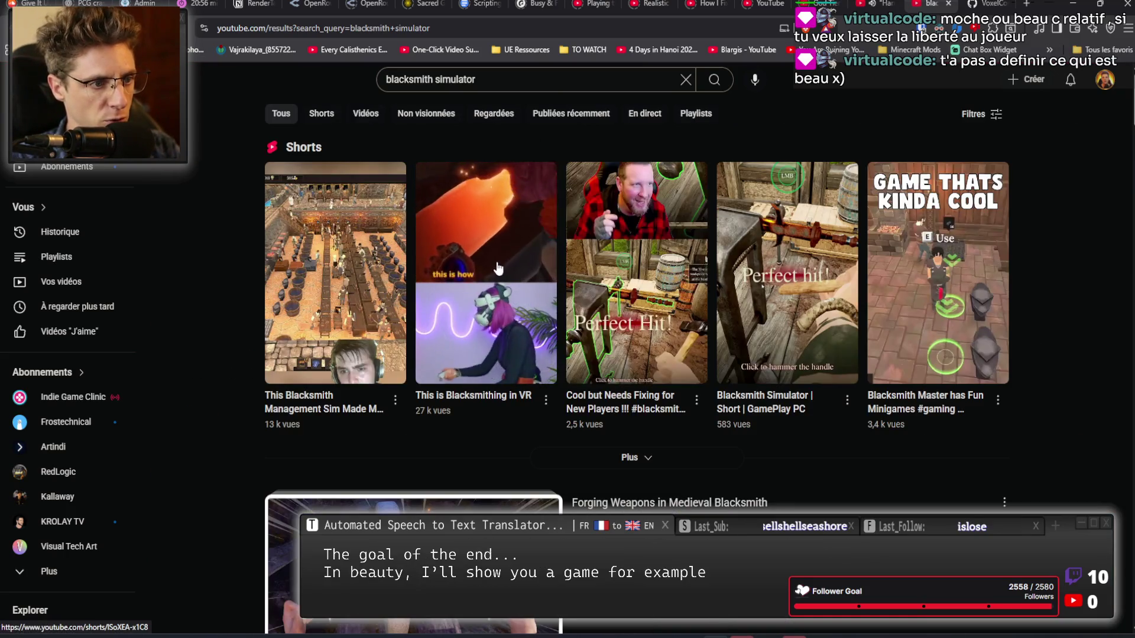
# Play the This is Blacksmithing in VR short, pause it, and minimize the browser.
pyautogui.click(495, 259)
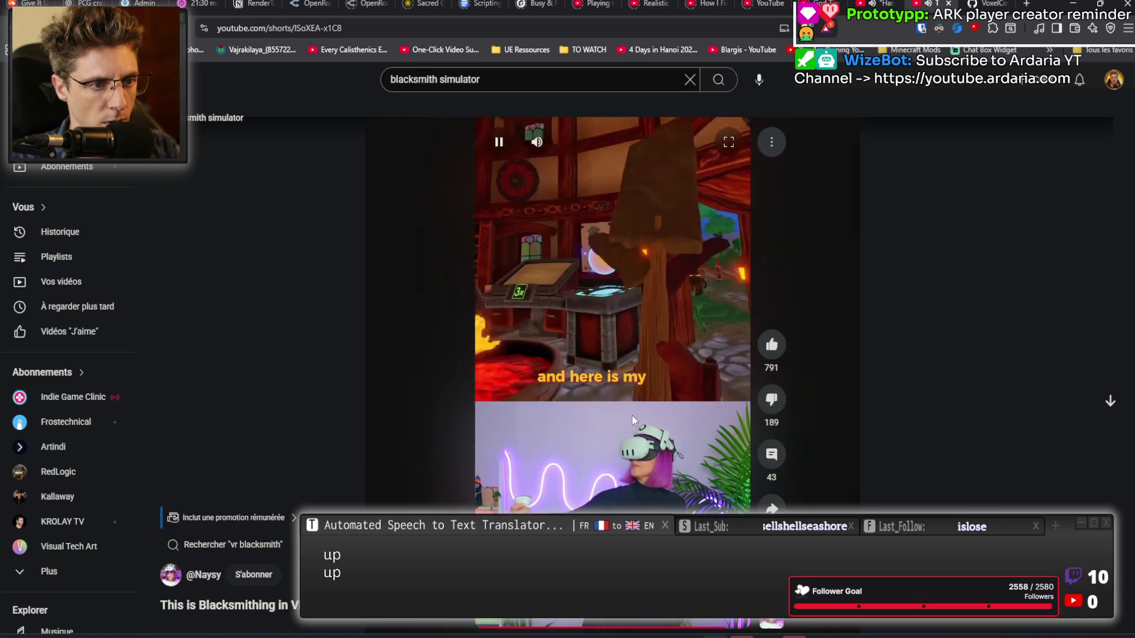
pyautogui.click(662, 222)
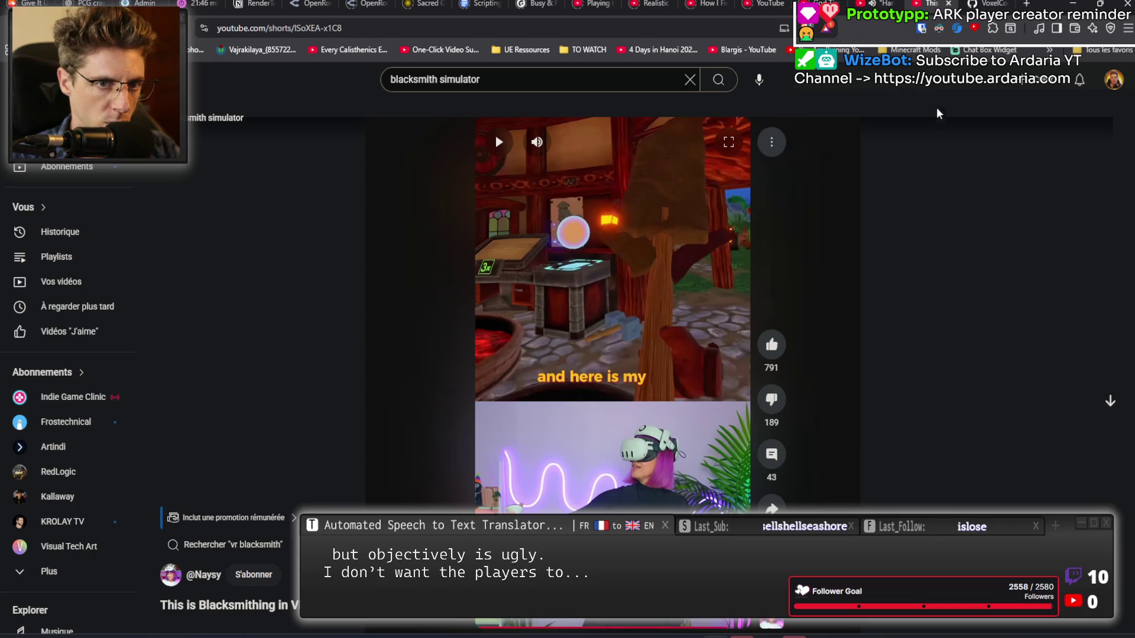
pyautogui.click(1073, 4)
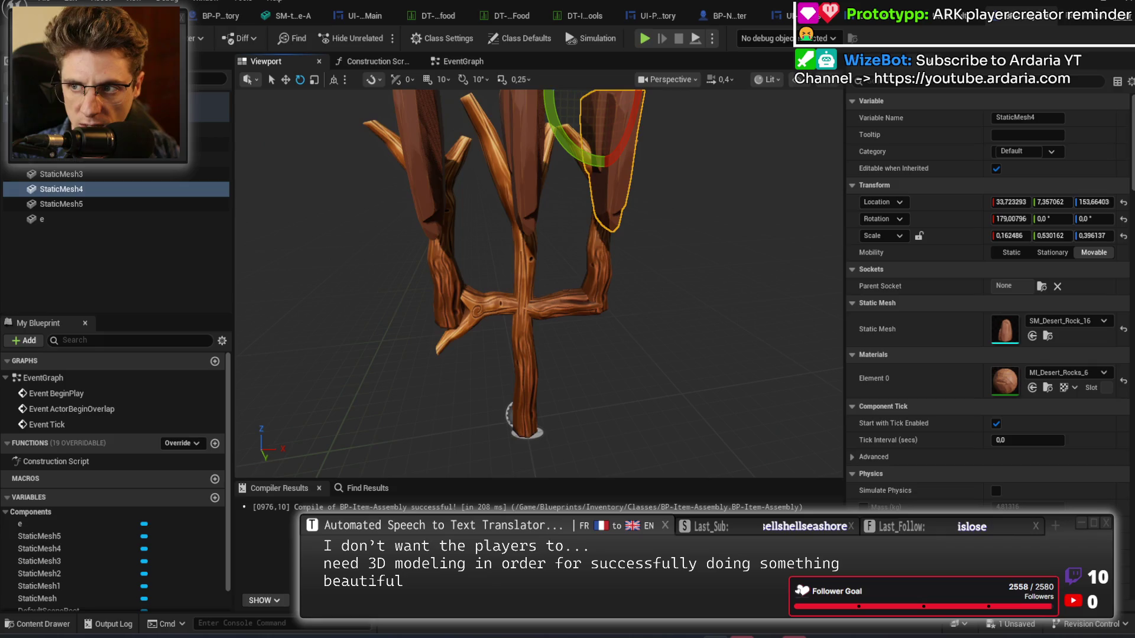
pyautogui.moveTo(666, 329)
pyautogui.mouseDown()
pyautogui.moveTo(571, 340)
pyautogui.moveTo(660, 328)
pyautogui.mouseUp()
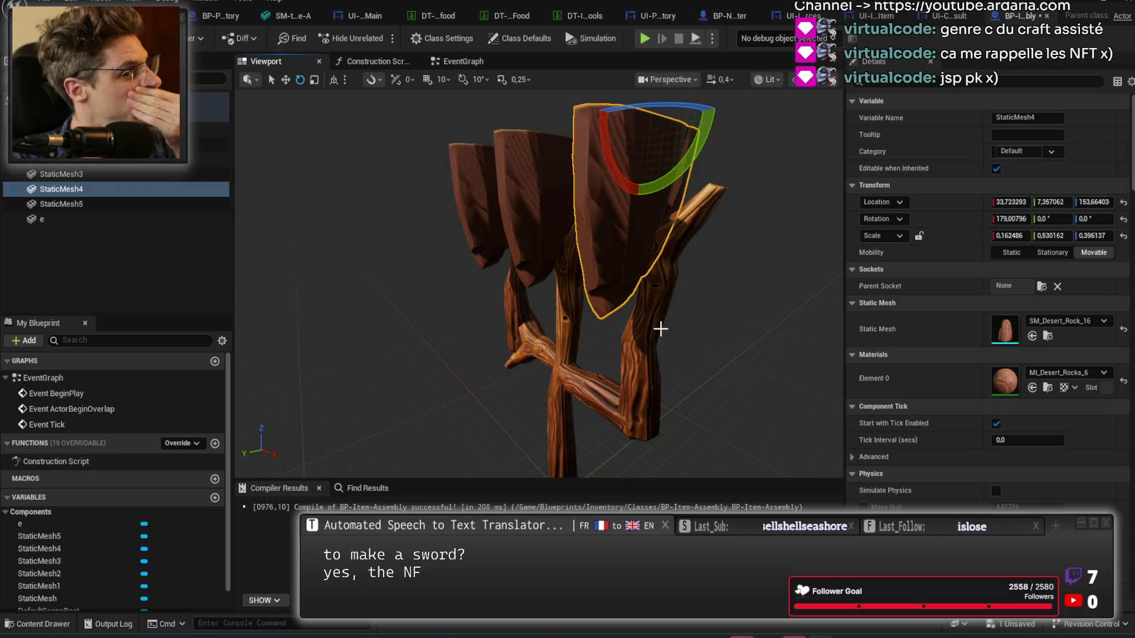
pyautogui.moveTo(541, 410)
pyautogui.mouseDown()
pyautogui.moveTo(541, 307)
pyautogui.moveTo(448, 367)
pyautogui.mouseUp()
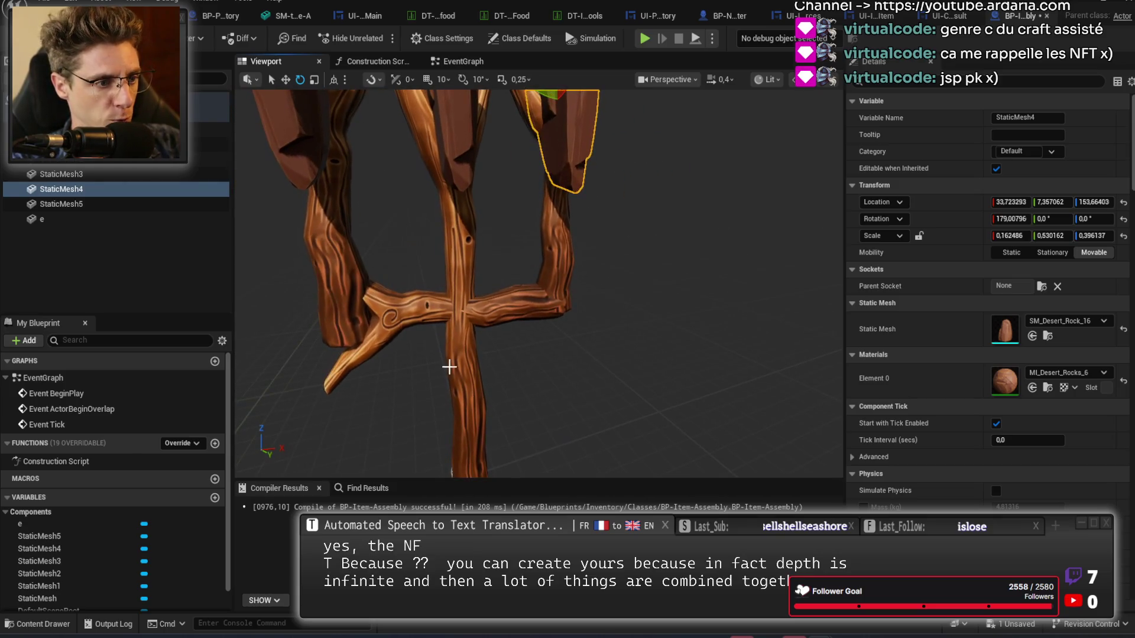
pyautogui.click(476, 345)
pyautogui.click(520, 296)
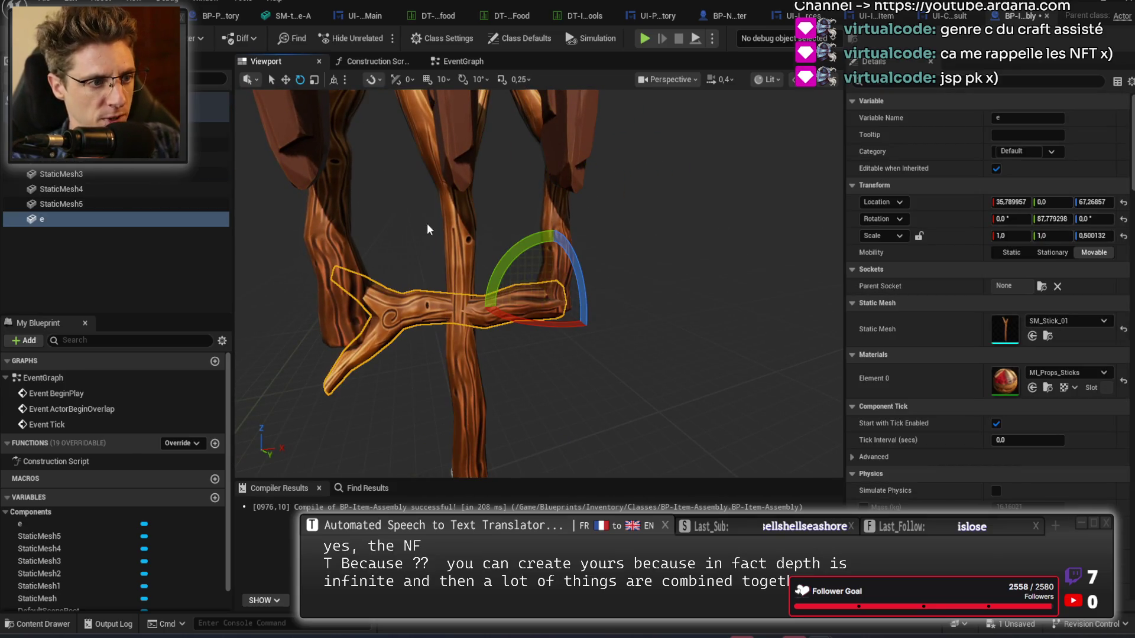
pyautogui.click(482, 236)
pyautogui.moveTo(482, 236)
pyautogui.mouseDown()
pyautogui.moveTo(414, 236)
pyautogui.moveTo(545, 246)
pyautogui.moveTo(532, 237)
pyautogui.mouseUp()
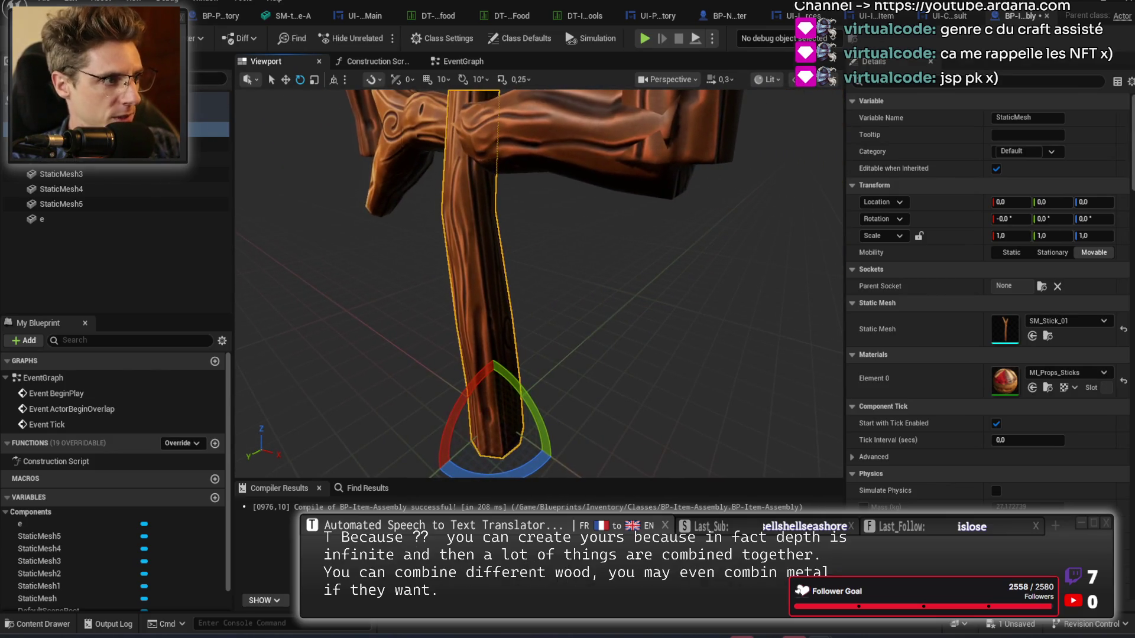
# Add StaticMesh6 as a top-level component with the Shape_TriPyramid mesh.
pyautogui.click(27, 79)
pyautogui.click(69, 211)
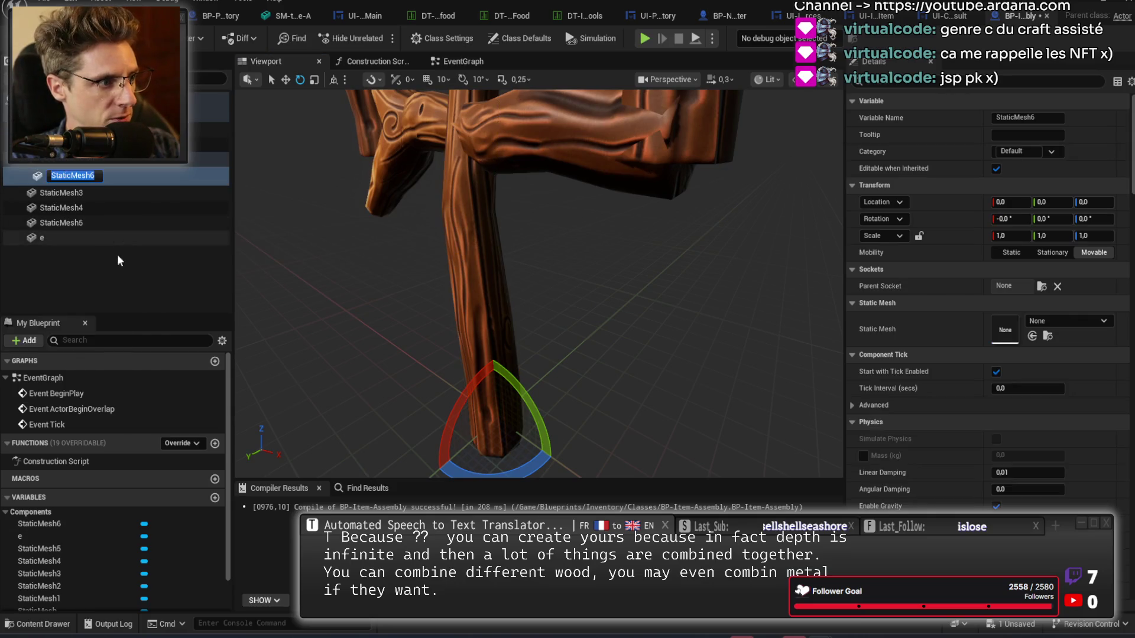
pyautogui.moveTo(98, 174); pyautogui.dragTo(94, 266)
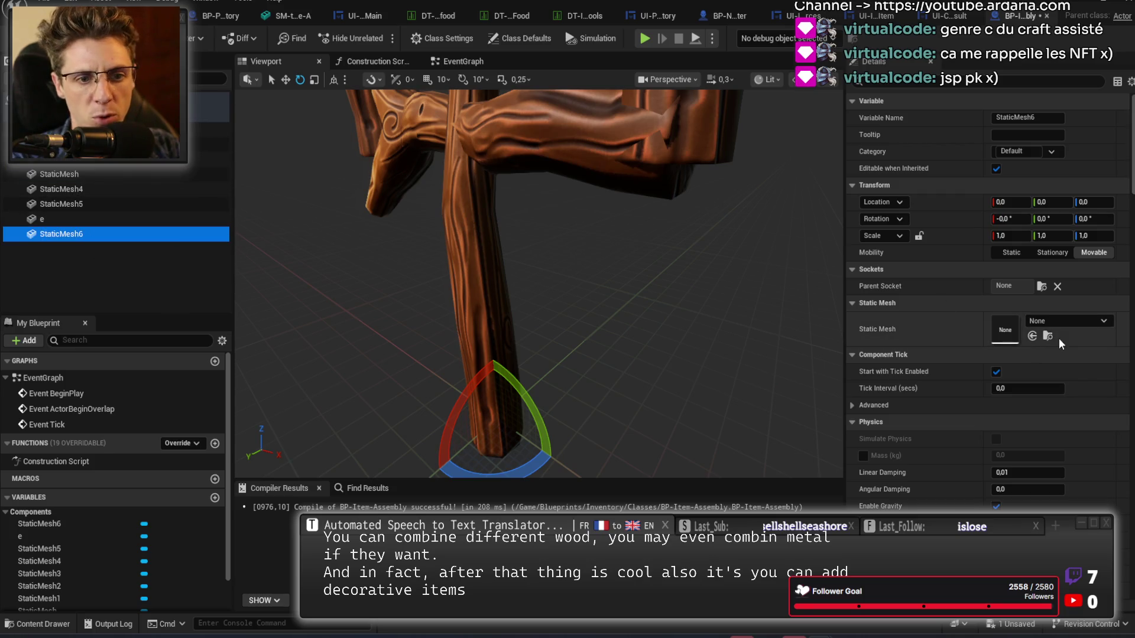
pyautogui.click(1059, 319)
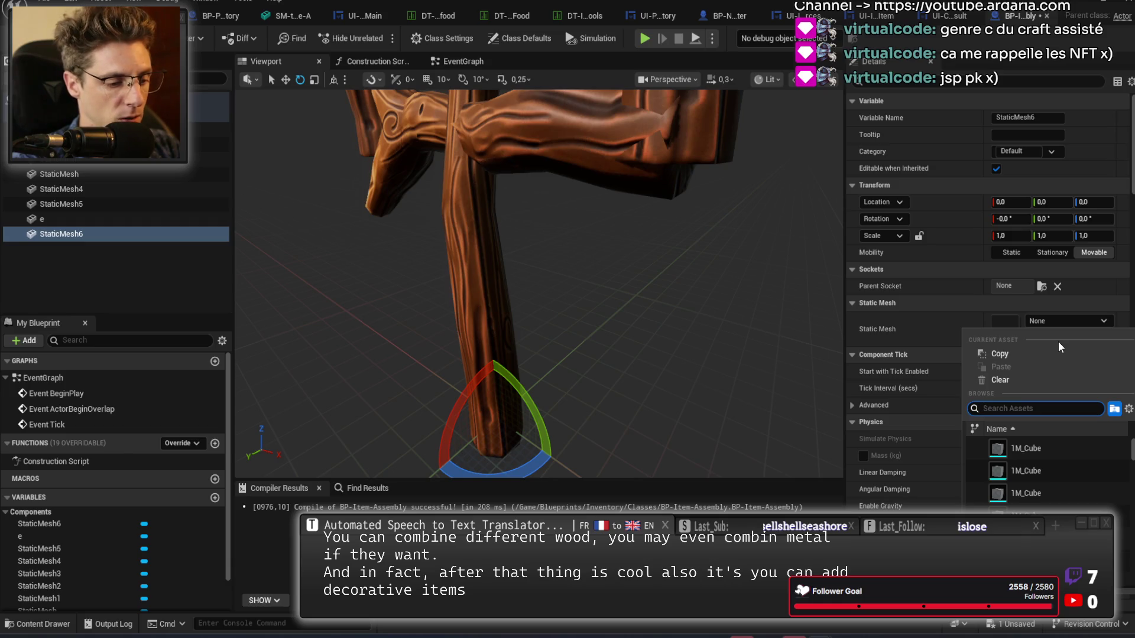
pyautogui.write('pyram')
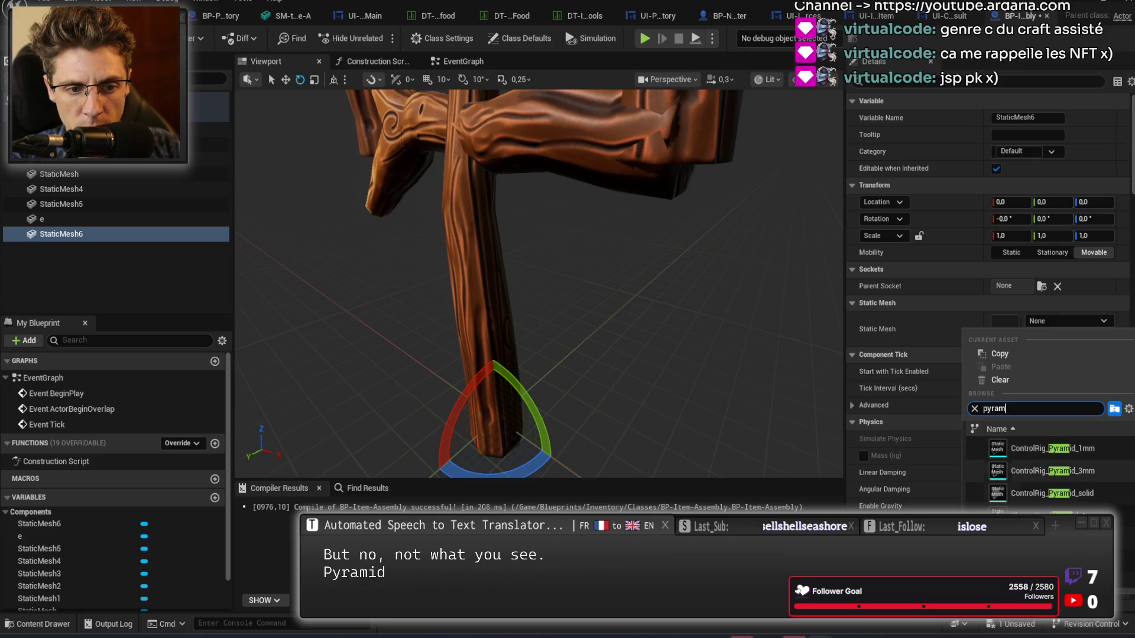
pyautogui.click(1041, 538)
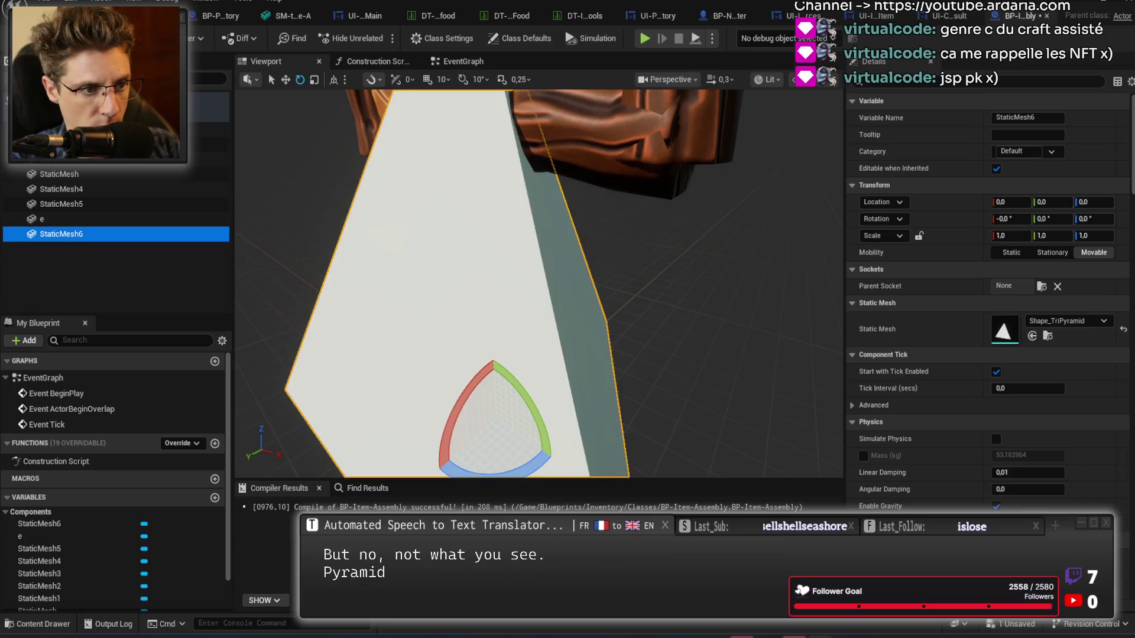
# Scale the pyramid down to 0.1875 and compile the Blueprint.
pyautogui.press('r')
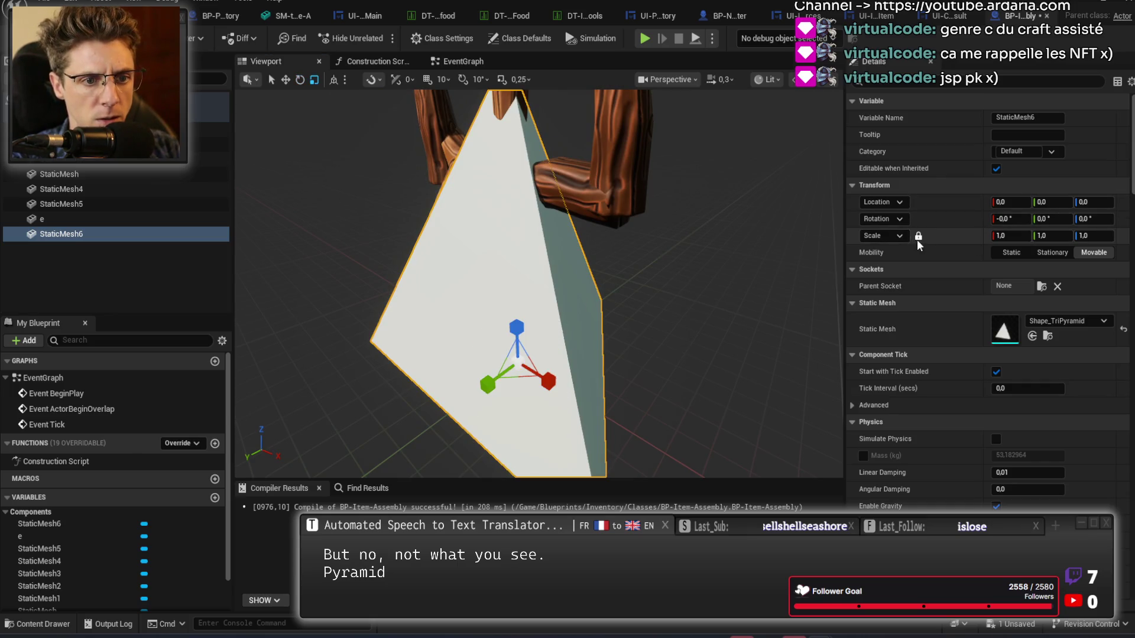
pyautogui.moveTo(1005, 235); pyautogui.dragTo(946, 235)
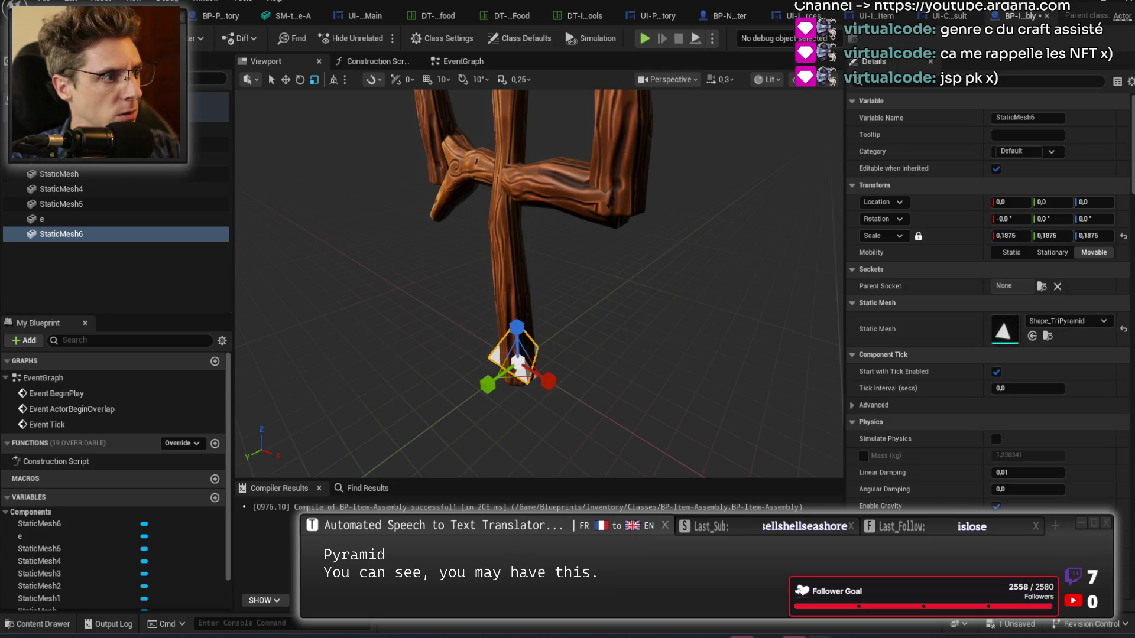
pyautogui.press('F7')
# Give the pyramid a copper material.
pyautogui.click(1060, 373)
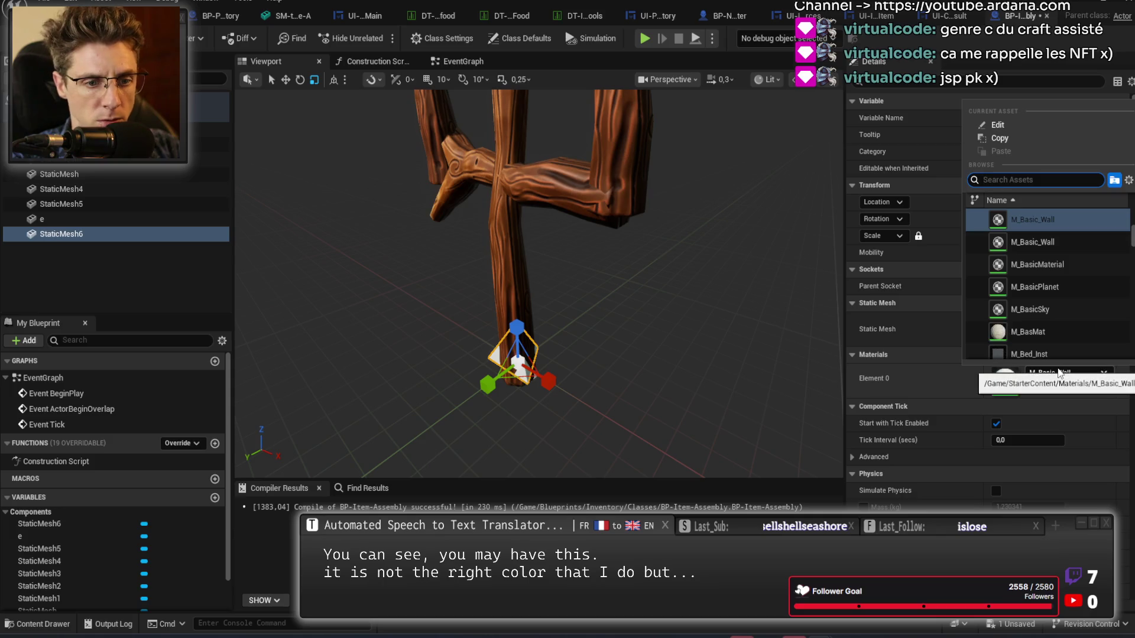
pyautogui.write('coper')
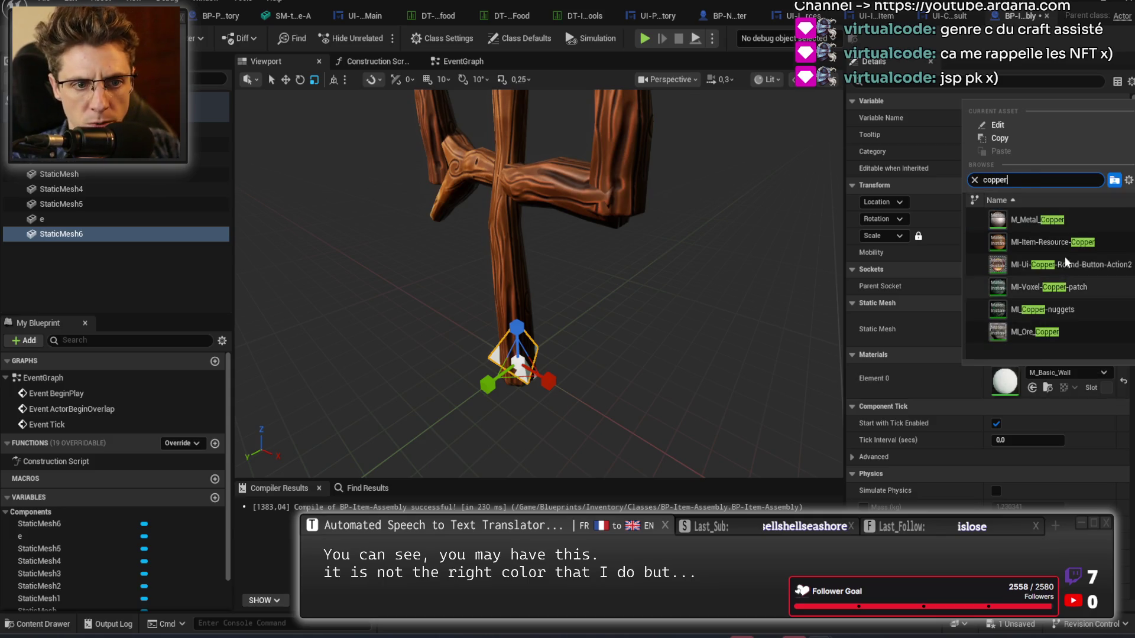
pyautogui.click(1067, 247)
pyautogui.scroll(3, 574, 389)
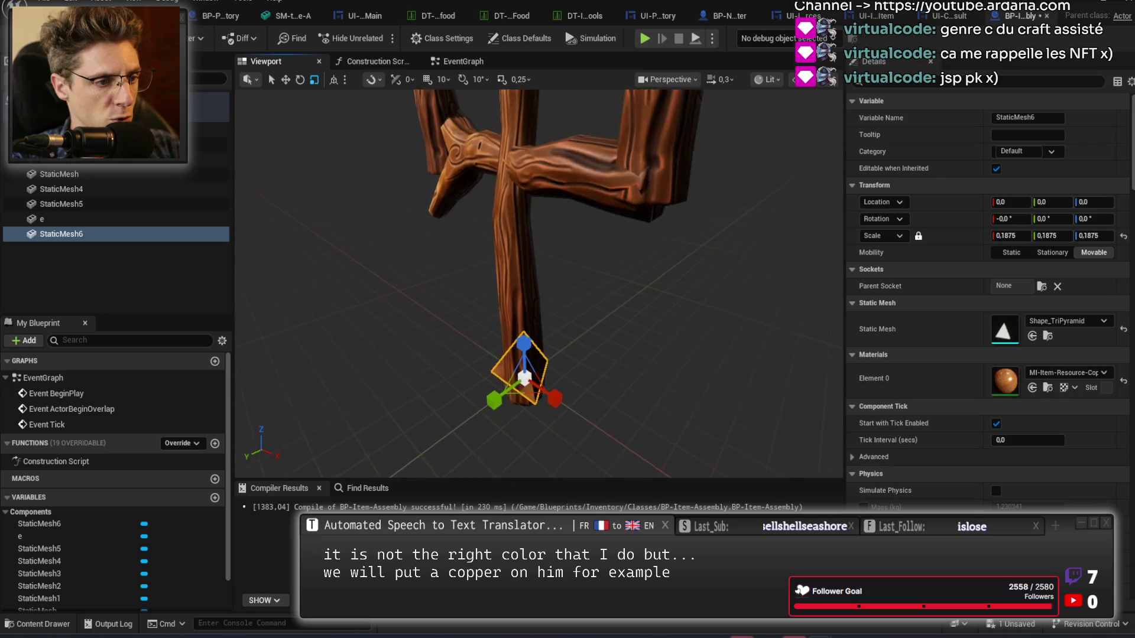
# Tilt the pyramid about 84° on X and raise it to the crossbar.
pyautogui.press('e')
pyautogui.moveTo(494, 359); pyautogui.dragTo(441, 455)
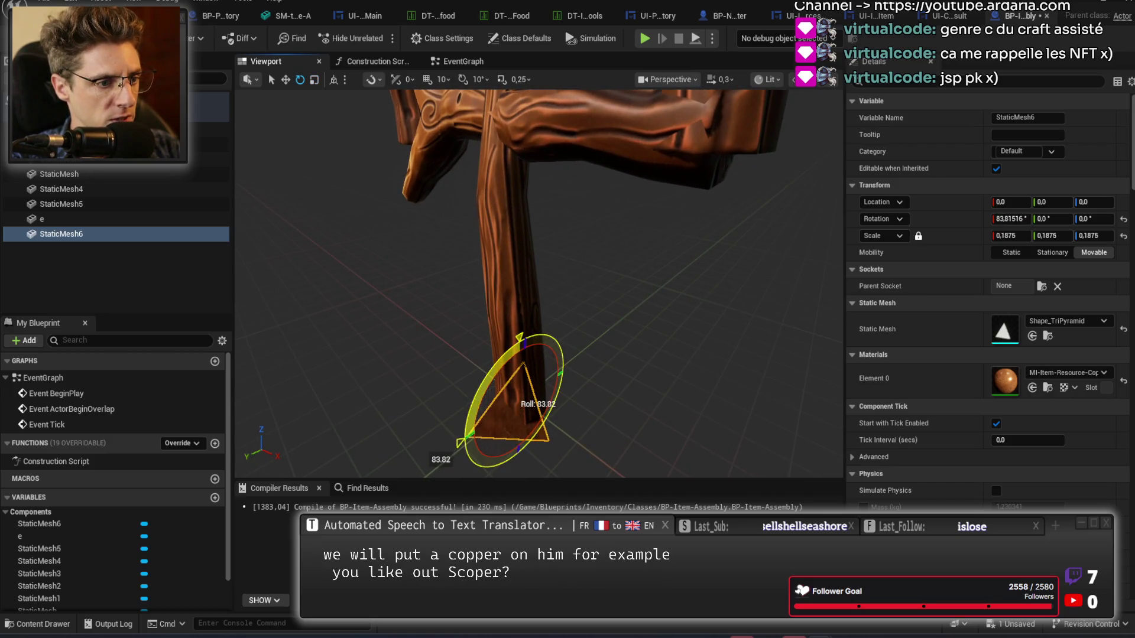
pyautogui.press('w')
pyautogui.moveTo(516, 424)
pyautogui.mouseDown()
pyautogui.moveTo(516, 254)
pyautogui.moveTo(528, 168)
pyautogui.moveTo(540, 171)
pyautogui.moveTo(508, 140)
pyautogui.mouseUp()
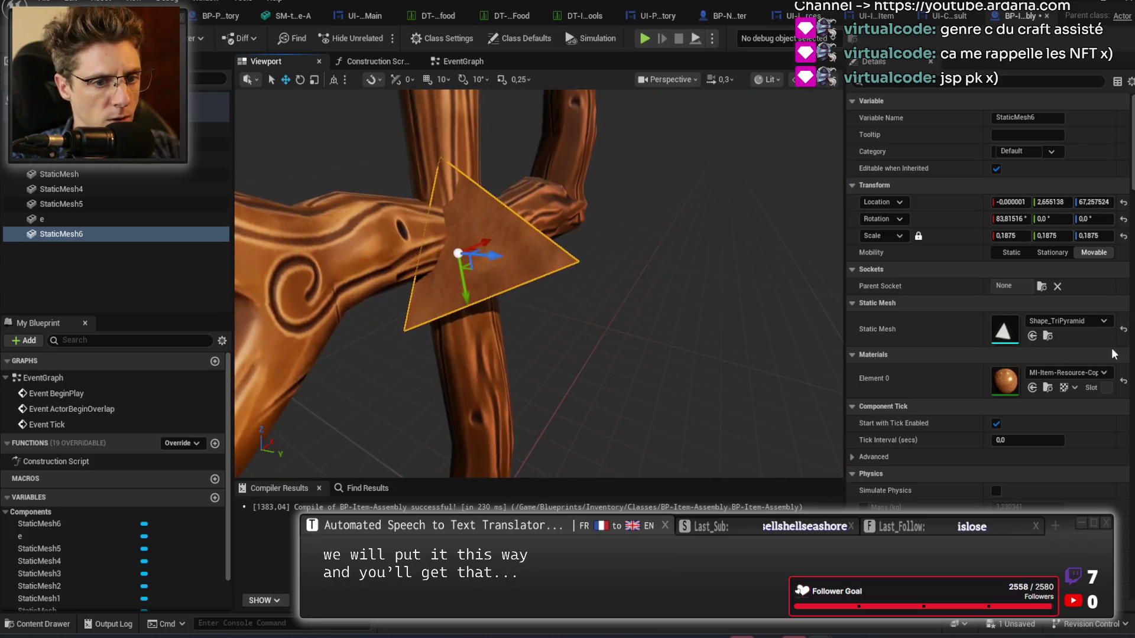
# Try MI_Chicken_Gold and MI_Gold, then settle on M_Metal_Gold for the pyramid.
pyautogui.click(1097, 374)
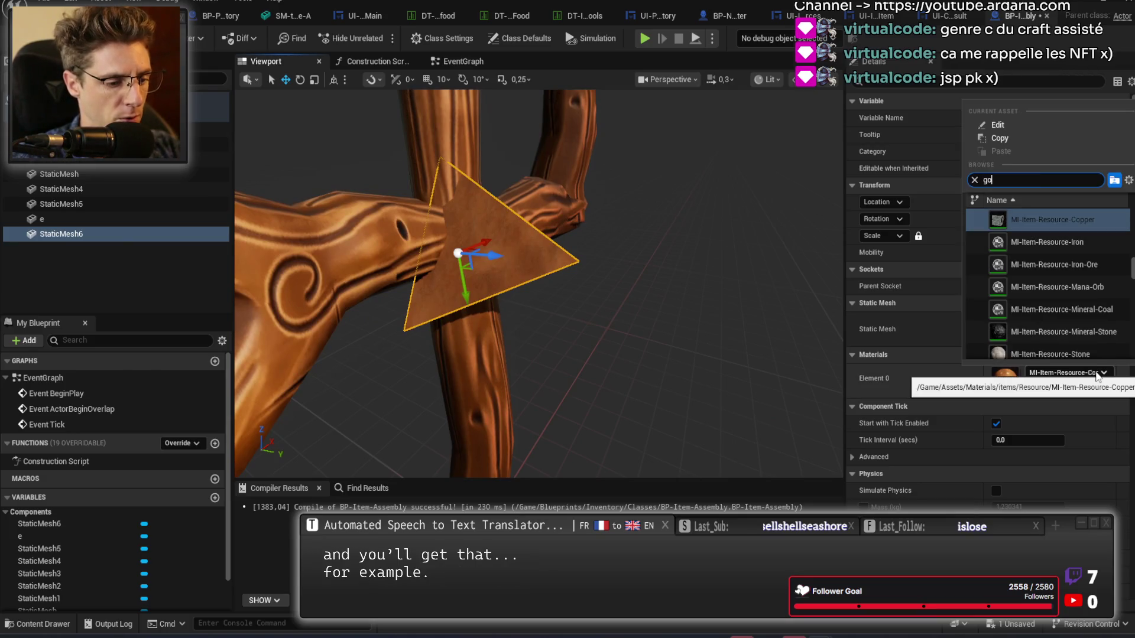
pyautogui.click(1053, 237)
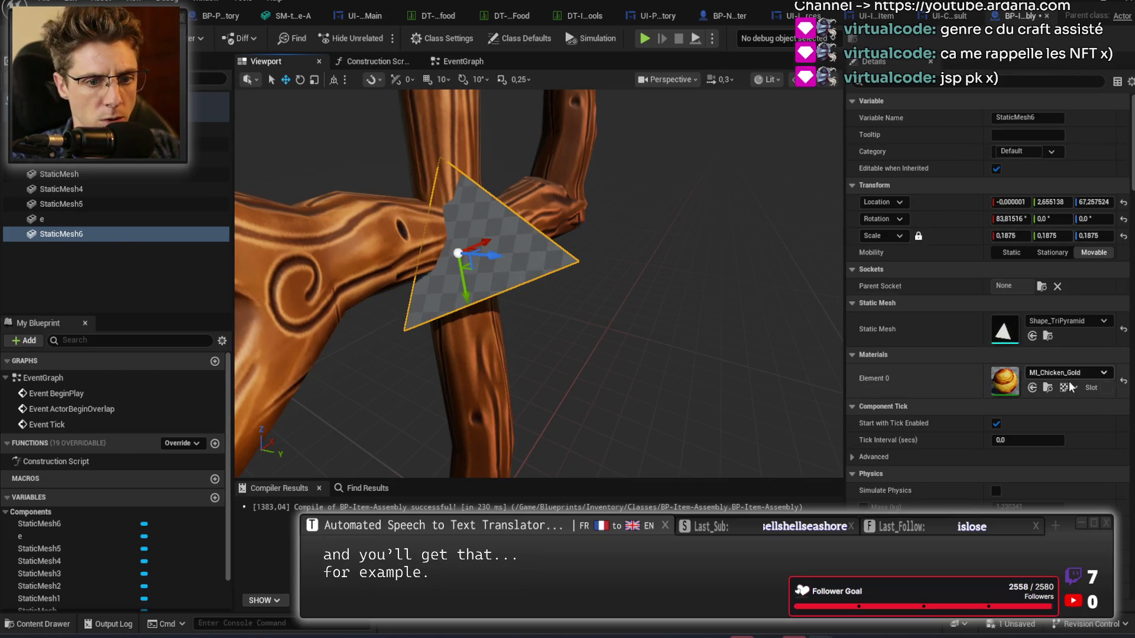
pyautogui.click(1075, 374)
pyautogui.write('gold')
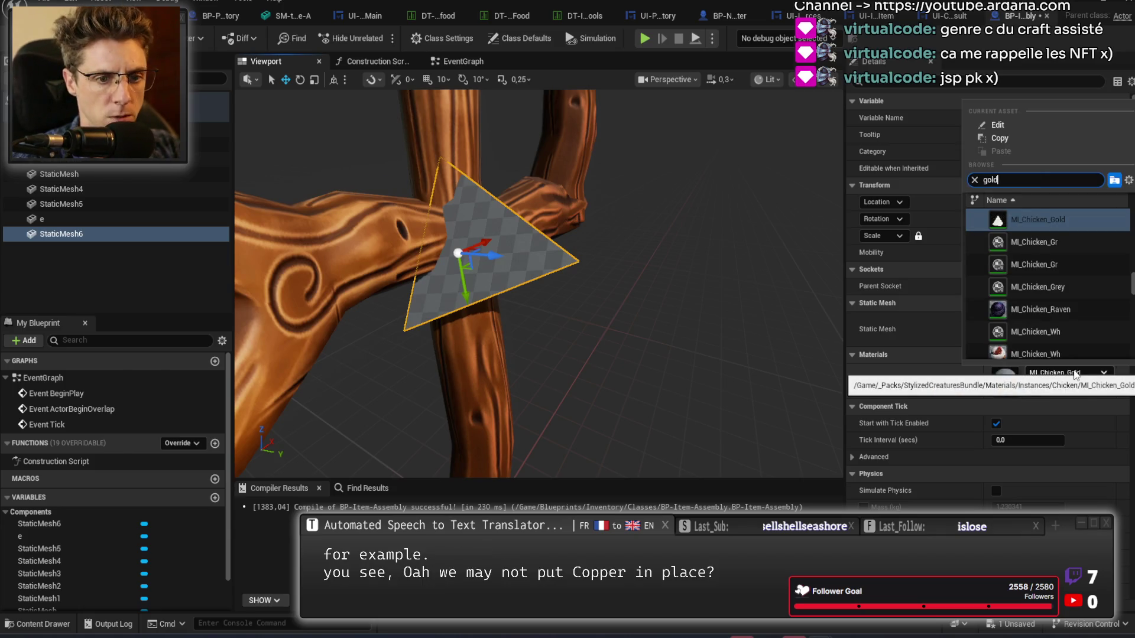
pyautogui.click(1063, 281)
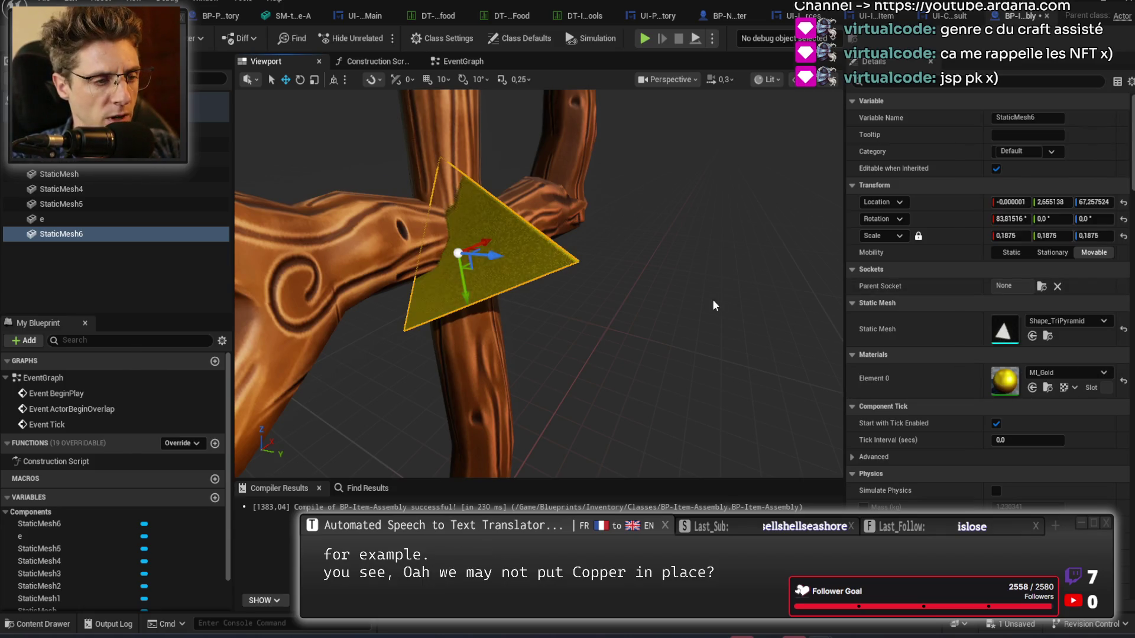
pyautogui.click(1074, 374)
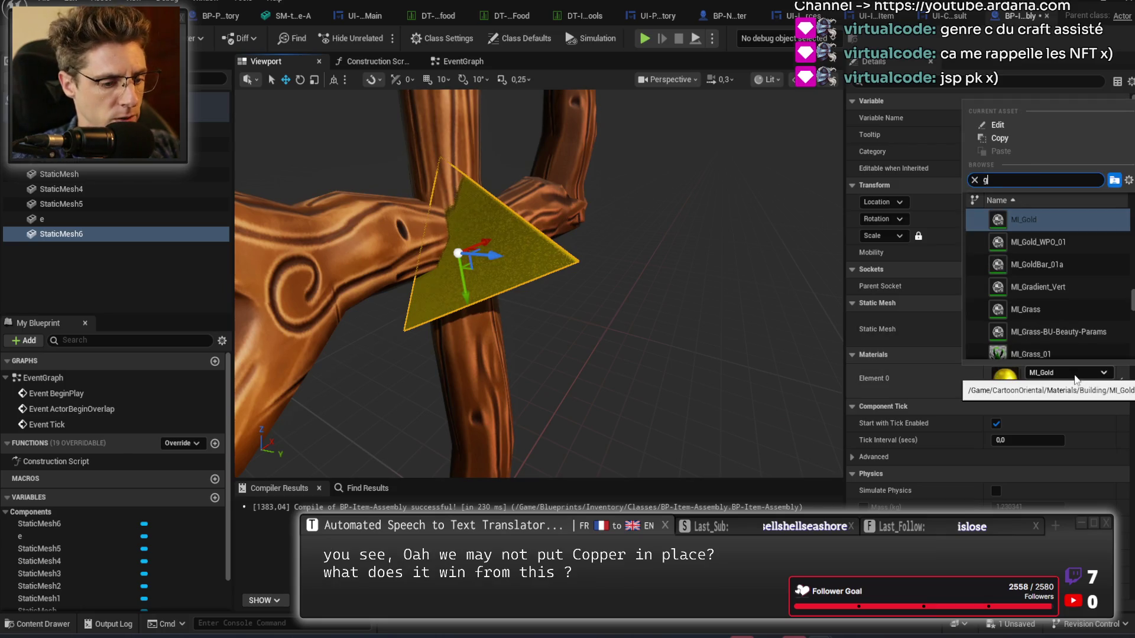
pyautogui.scroll(2, 1067, 282)
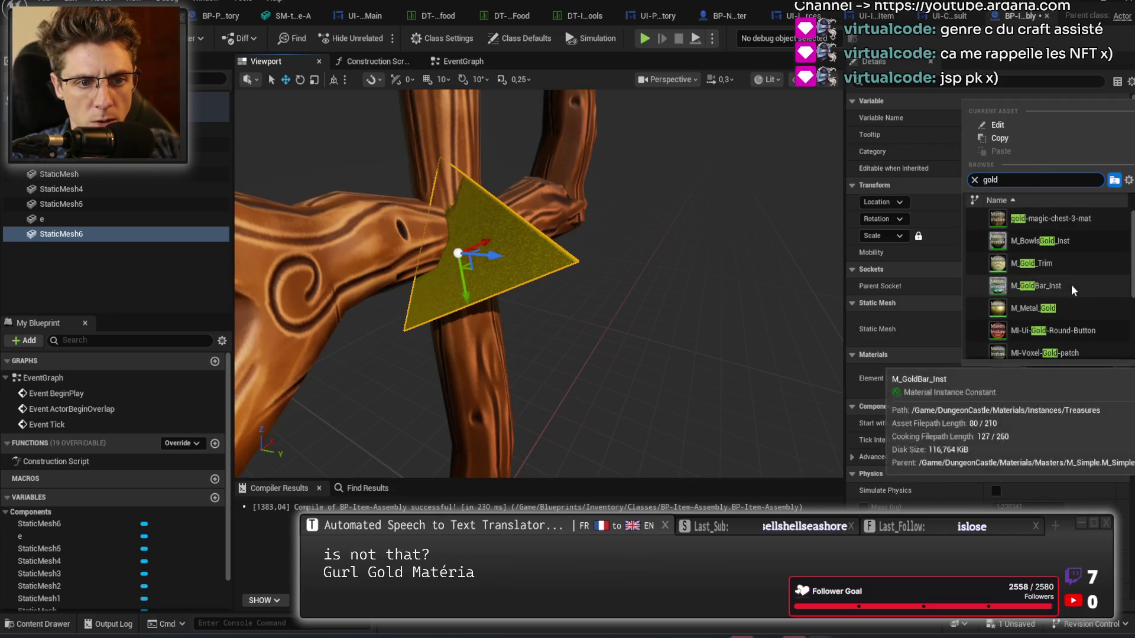
pyautogui.click(1064, 306)
pyautogui.moveTo(613, 262)
pyautogui.mouseDown()
pyautogui.moveTo(580, 266)
pyautogui.moveTo(567, 243)
pyautogui.moveTo(559, 252)
pyautogui.moveTo(661, 330)
pyautogui.mouseUp()
# Turn the pyramid around its vertical axis and set its uniform scale to 0.125.
pyautogui.press('e')
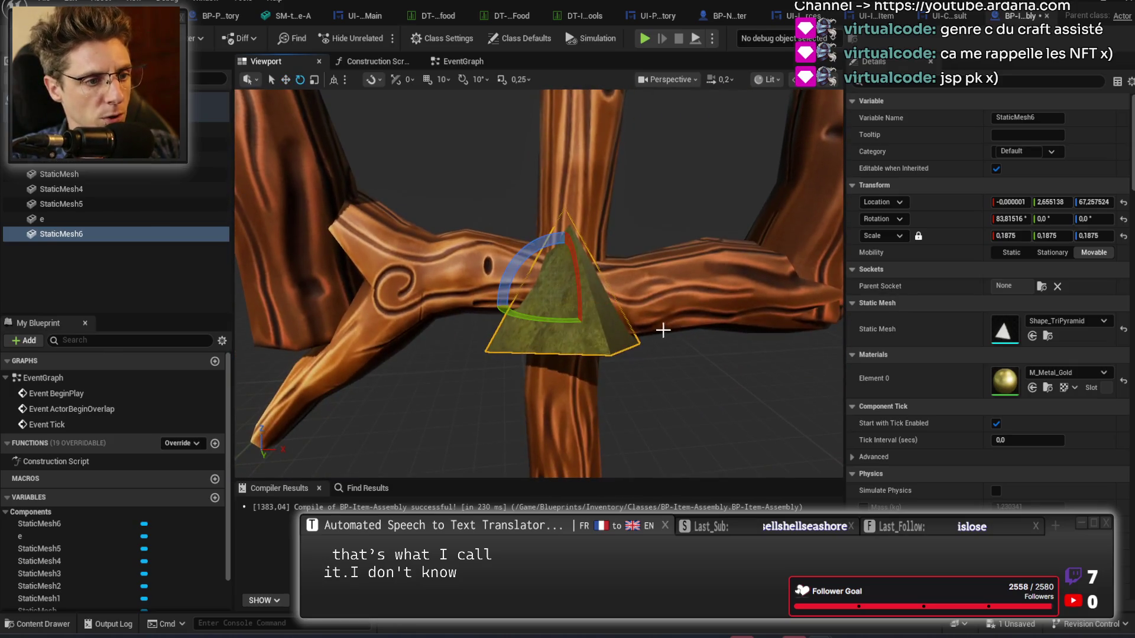
pyautogui.moveTo(533, 257)
pyautogui.mouseDown()
pyautogui.moveTo(603, 269)
pyautogui.moveTo(672, 329)
pyautogui.moveTo(695, 305)
pyautogui.moveTo(525, 304)
pyautogui.moveTo(535, 292)
pyautogui.moveTo(535, 325)
pyautogui.moveTo(559, 313)
pyautogui.mouseUp()
pyautogui.press('w')
pyautogui.click(1011, 236)
pyautogui.write('0,1325')
pyautogui.press('Return')
pyautogui.write('0,125')
pyautogui.press('Return')
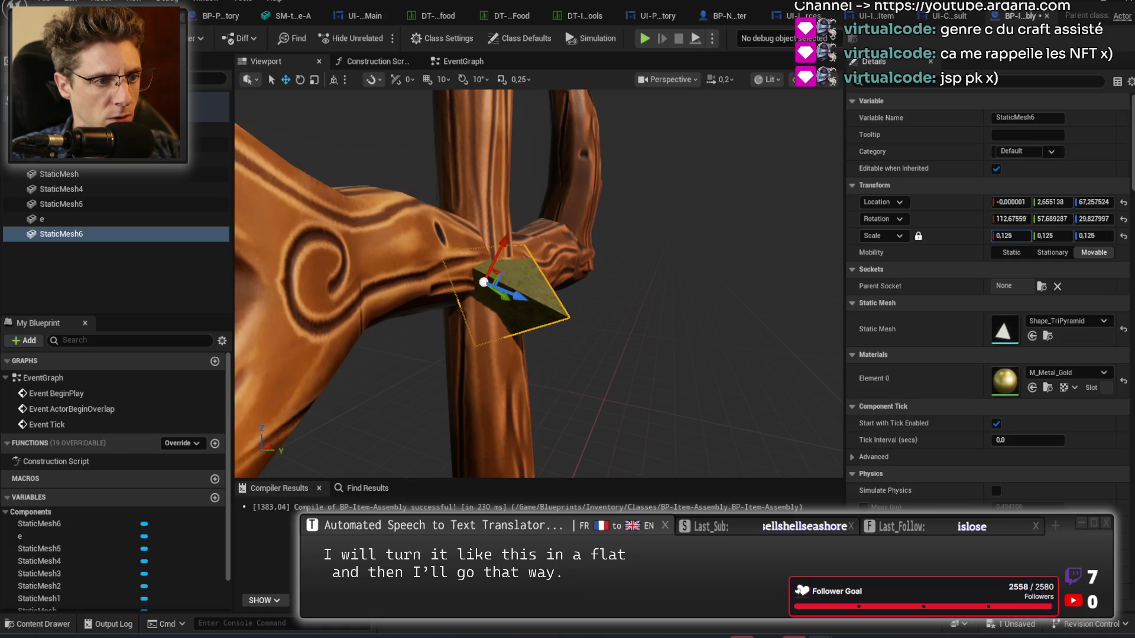
# Move the pyramid into the crossbar joint and tilt it a little further.
pyautogui.moveTo(518, 297); pyautogui.dragTo(509, 296)
pyautogui.moveTo(497, 251); pyautogui.dragTo(531, 277)
pyautogui.moveTo(619, 310); pyautogui.dragTo(620, 308)
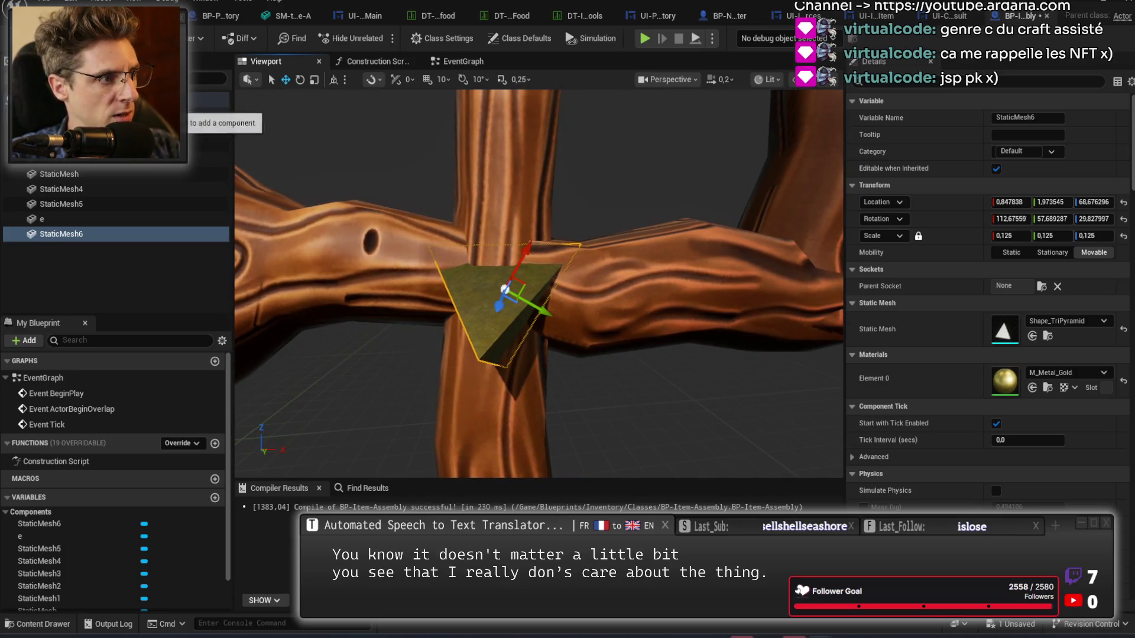
pyautogui.click(207, 115)
pyautogui.moveTo(449, 284); pyautogui.dragTo(733, 290)
pyautogui.moveTo(532, 348)
pyautogui.mouseDown()
pyautogui.moveTo(557, 356)
pyautogui.moveTo(502, 278)
pyautogui.mouseUp()
pyautogui.click(557, 355)
pyautogui.press('e')
pyautogui.moveTo(469, 225); pyautogui.dragTo(435, 224)
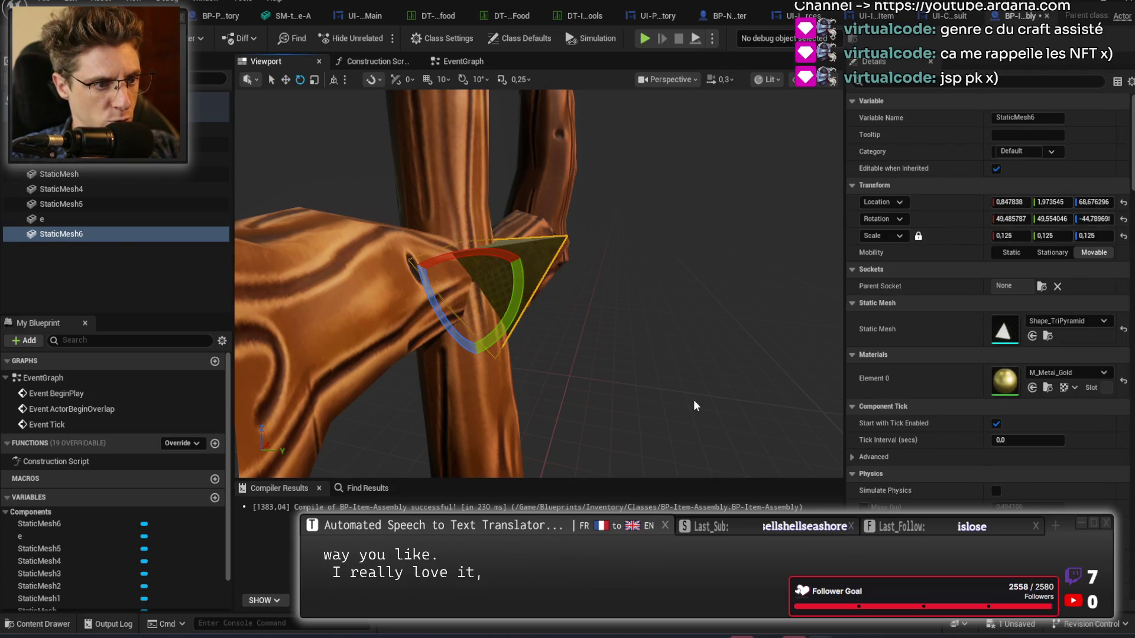
# Roll the pyramid to about 43°, yaw to about -38°, and lower it into the joint.
pyautogui.moveTo(650, 384); pyautogui.dragTo(520, 384)
pyautogui.click(512, 313)
pyautogui.moveTo(614, 406)
pyautogui.mouseDown()
pyautogui.moveTo(567, 355)
pyautogui.moveTo(615, 375)
pyautogui.mouseUp()
pyautogui.moveTo(594, 319); pyautogui.dragTo(563, 338)
pyautogui.moveTo(650, 385); pyautogui.dragTo(615, 378)
pyautogui.moveTo(586, 240); pyautogui.dragTo(582, 224)
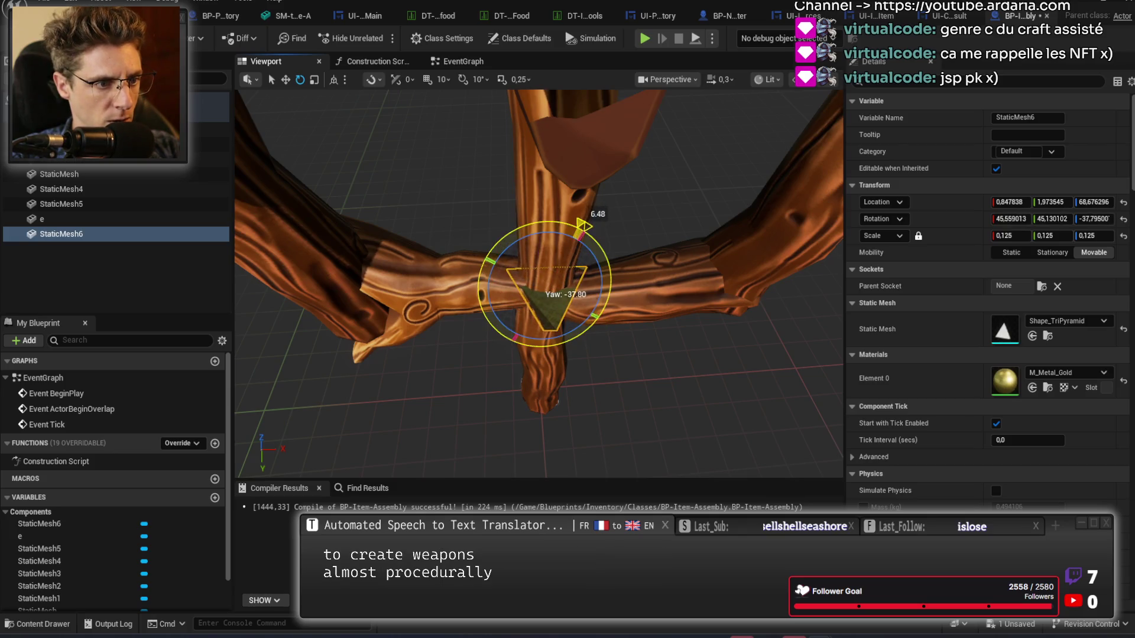
pyautogui.press('w')
pyautogui.moveTo(565, 281); pyautogui.dragTo(568, 308)
pyautogui.press('e')
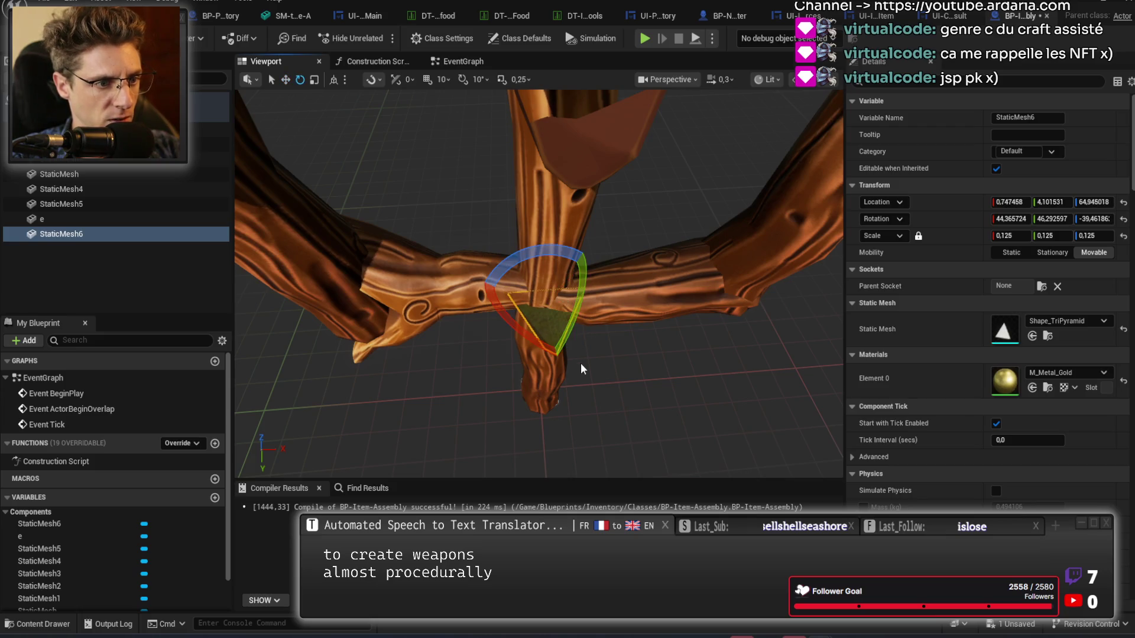
pyautogui.moveTo(547, 350); pyautogui.dragTo(555, 360)
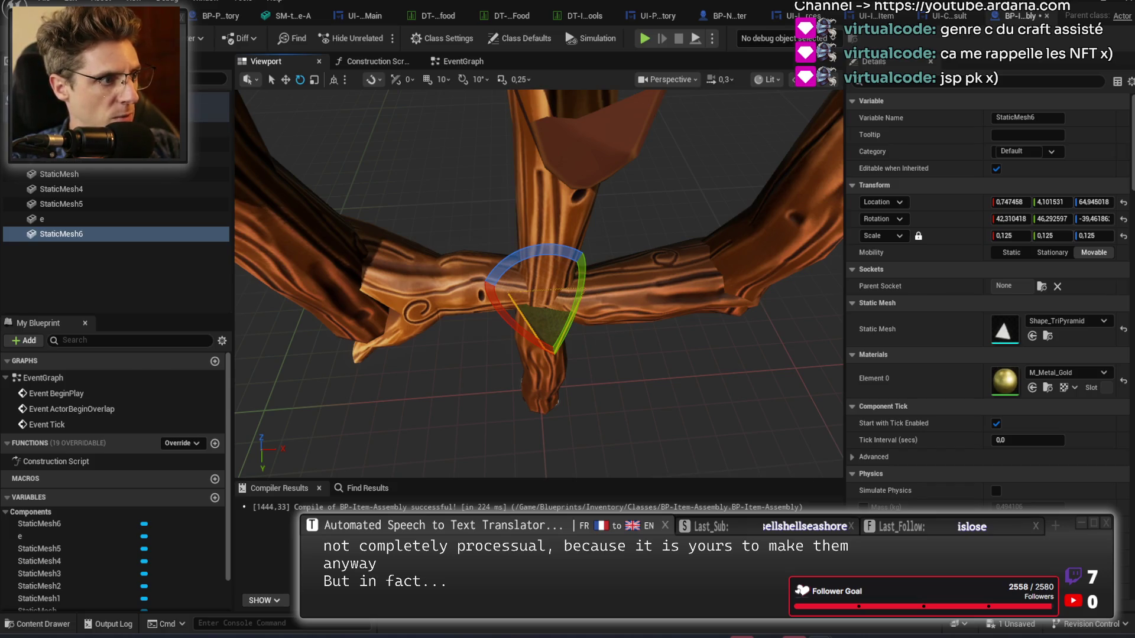
pyautogui.click(59, 114)
pyautogui.moveTo(413, 266)
pyautogui.mouseDown()
pyautogui.moveTo(662, 234)
pyautogui.moveTo(706, 435)
pyautogui.mouseUp()
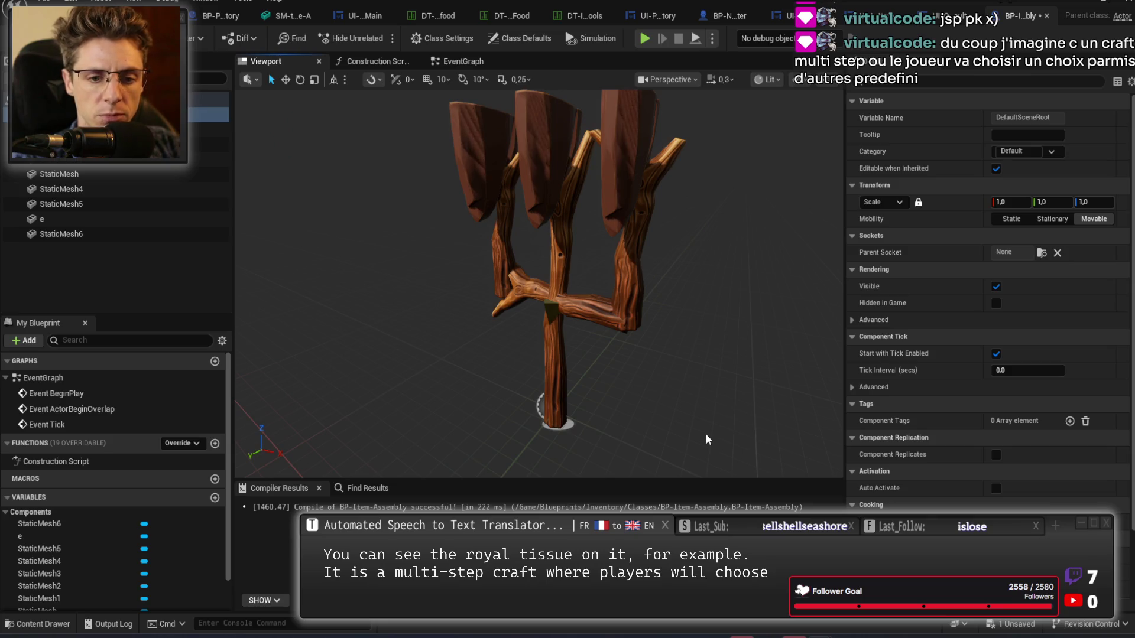
pyautogui.moveTo(705, 434); pyautogui.dragTo(705, 434)
pyautogui.click(523, 317)
pyautogui.press('e')
pyautogui.click(590, 264)
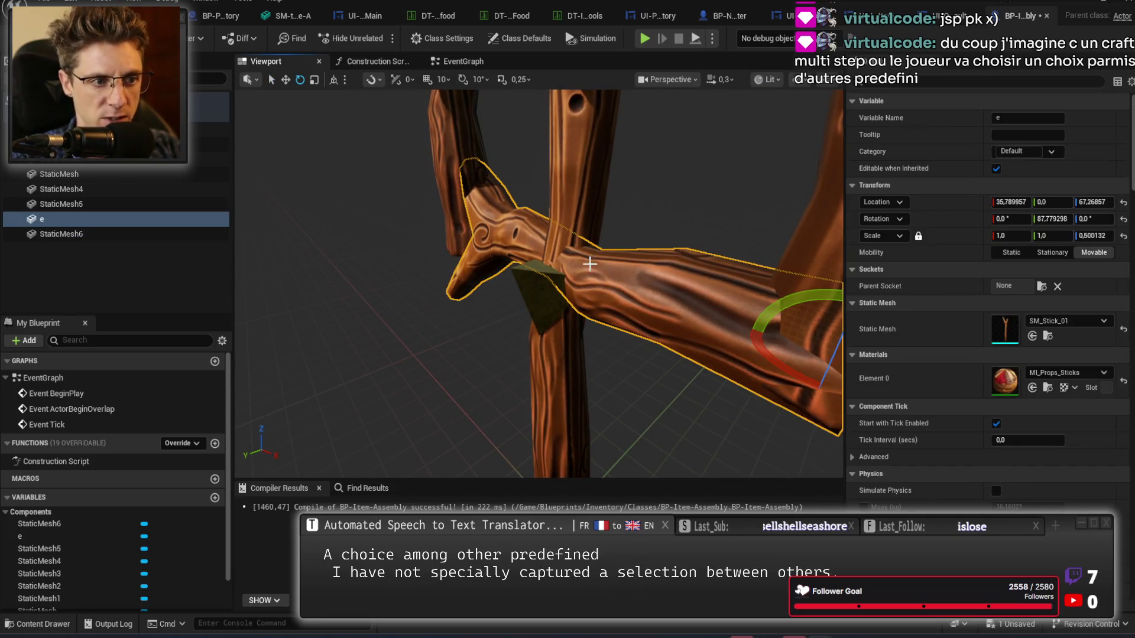
pyautogui.click(587, 152)
pyautogui.click(666, 289)
pyautogui.moveTo(665, 289); pyautogui.dragTo(665, 289)
pyautogui.click(665, 282)
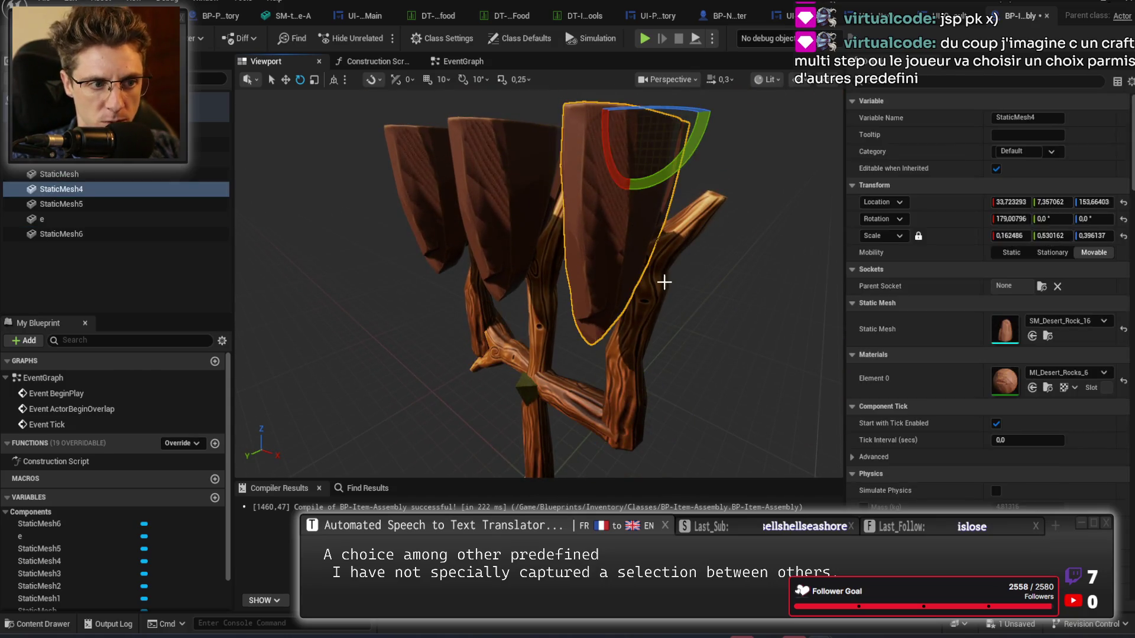
pyautogui.click(473, 361)
pyautogui.click(532, 196)
pyautogui.click(532, 278)
pyautogui.click(452, 214)
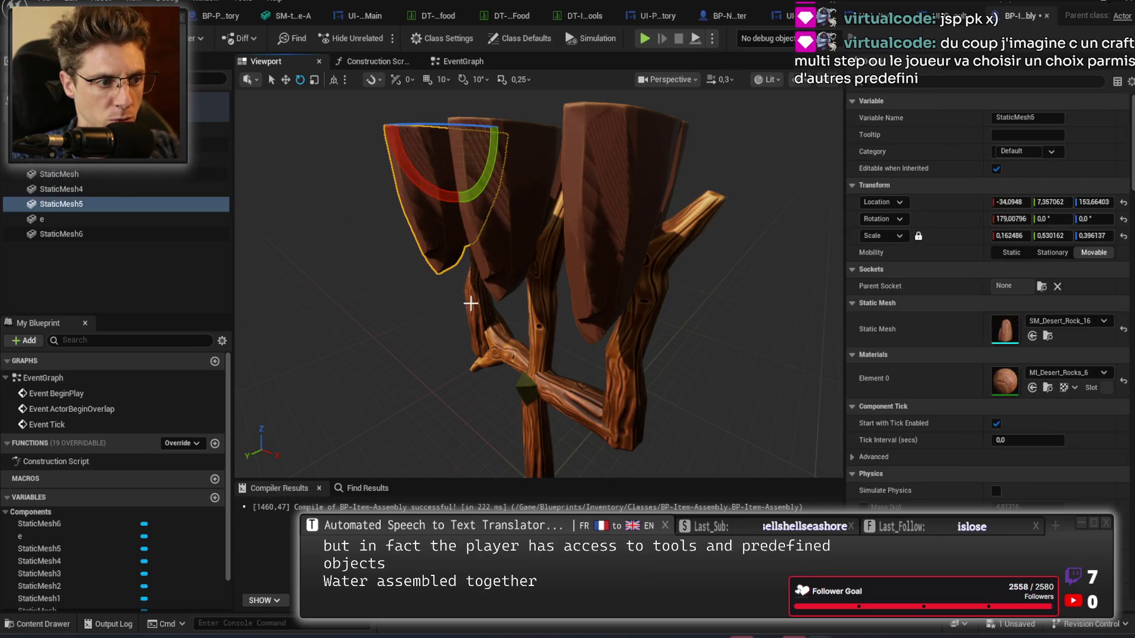
pyautogui.click(491, 319)
pyautogui.click(550, 457)
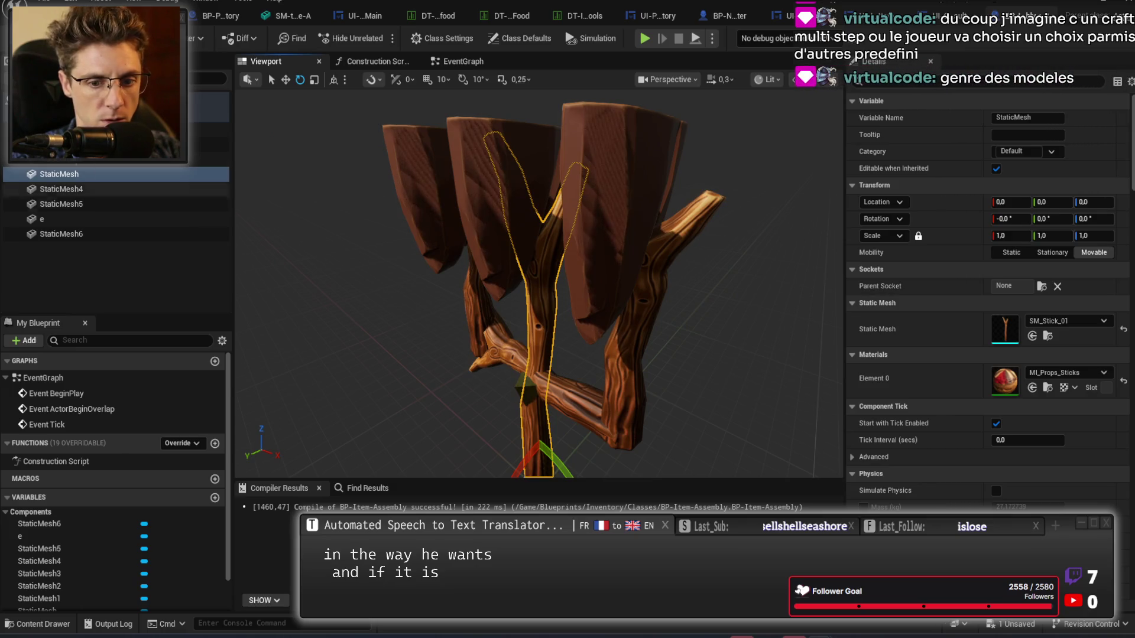
pyautogui.click(83, 114)
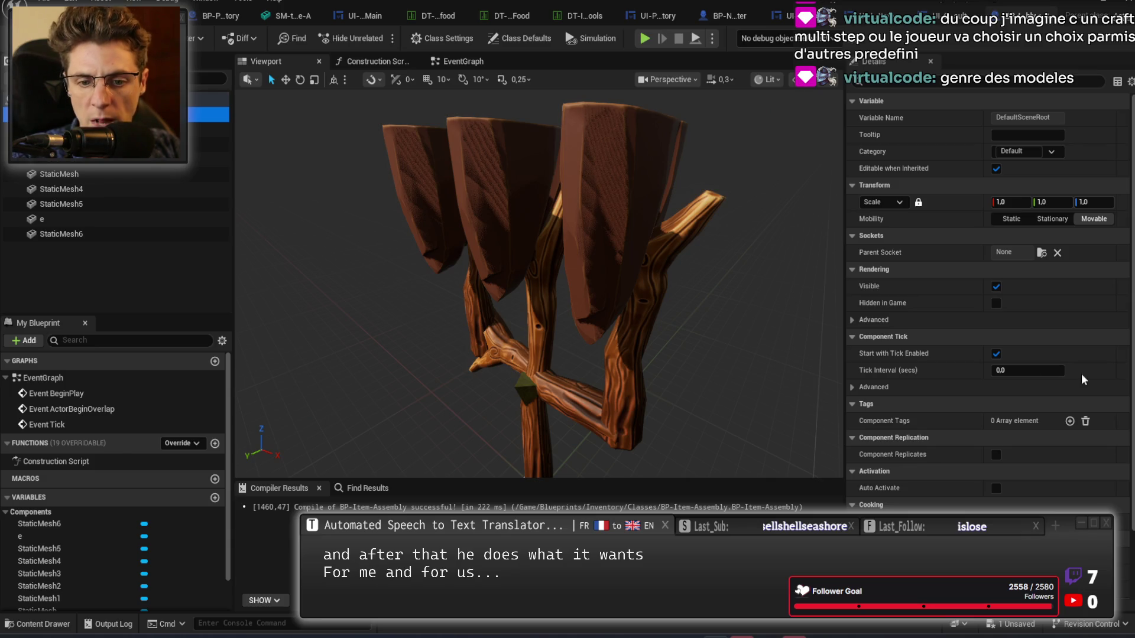
pyautogui.moveTo(730, 314); pyautogui.dragTo(728, 315)
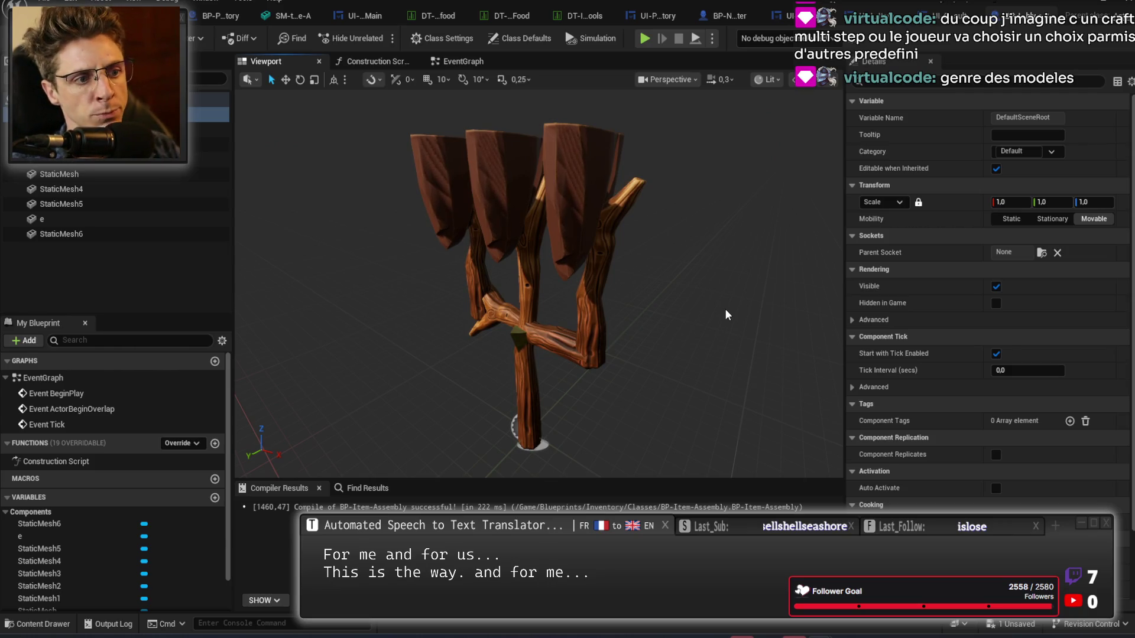
pyautogui.moveTo(725, 308); pyautogui.dragTo(615, 235)
# Duplicate the right brown stone piece and move the copy to the side.
pyautogui.click(618, 248)
pyautogui.press('w')
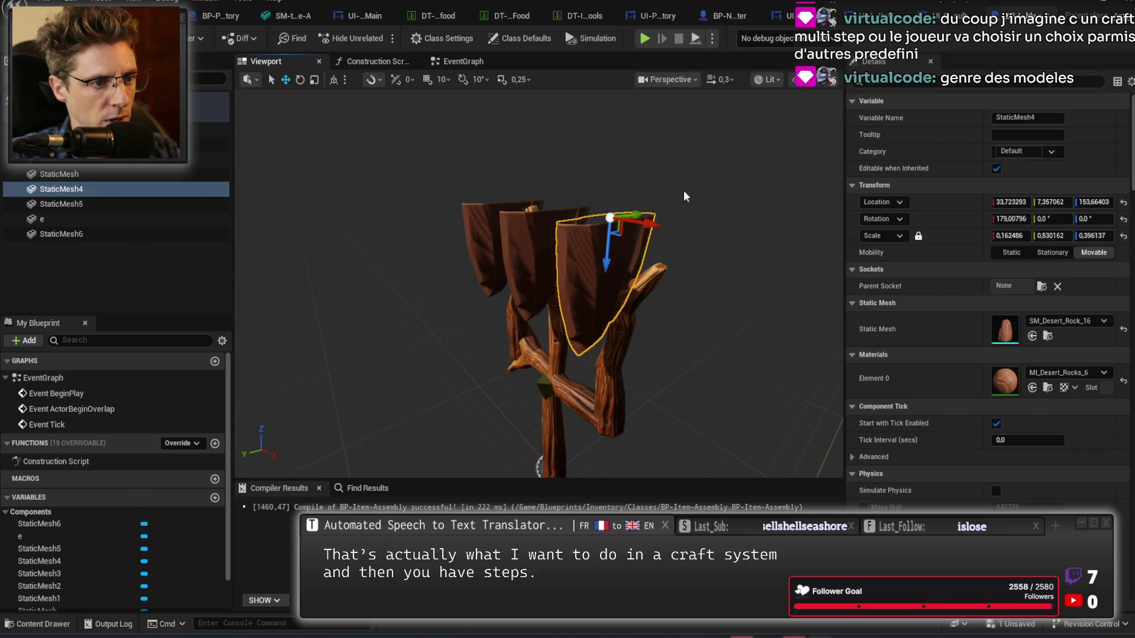
pyautogui.hotkey('ctrl', 'd')
pyautogui.moveTo(665, 218)
pyautogui.mouseDown()
pyautogui.moveTo(308, 248)
pyautogui.moveTo(438, 233)
pyautogui.moveTo(449, 213)
pyautogui.mouseUp()
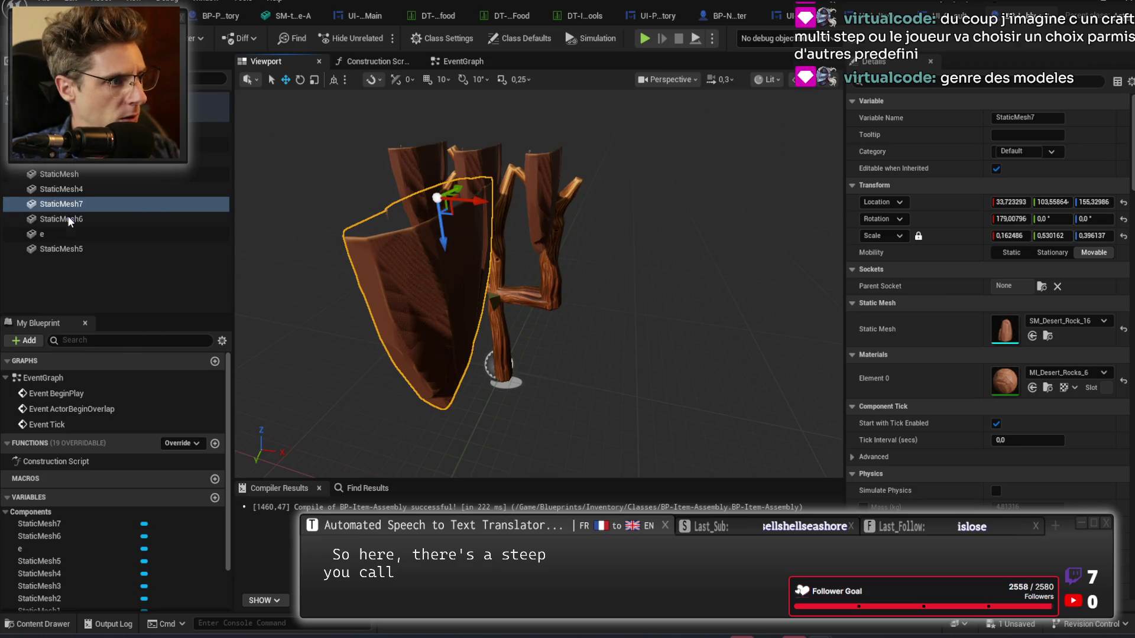
# Add a new top-level mesh component set to Rock_09_SM, placed away from the stick.
pyautogui.click(94, 218)
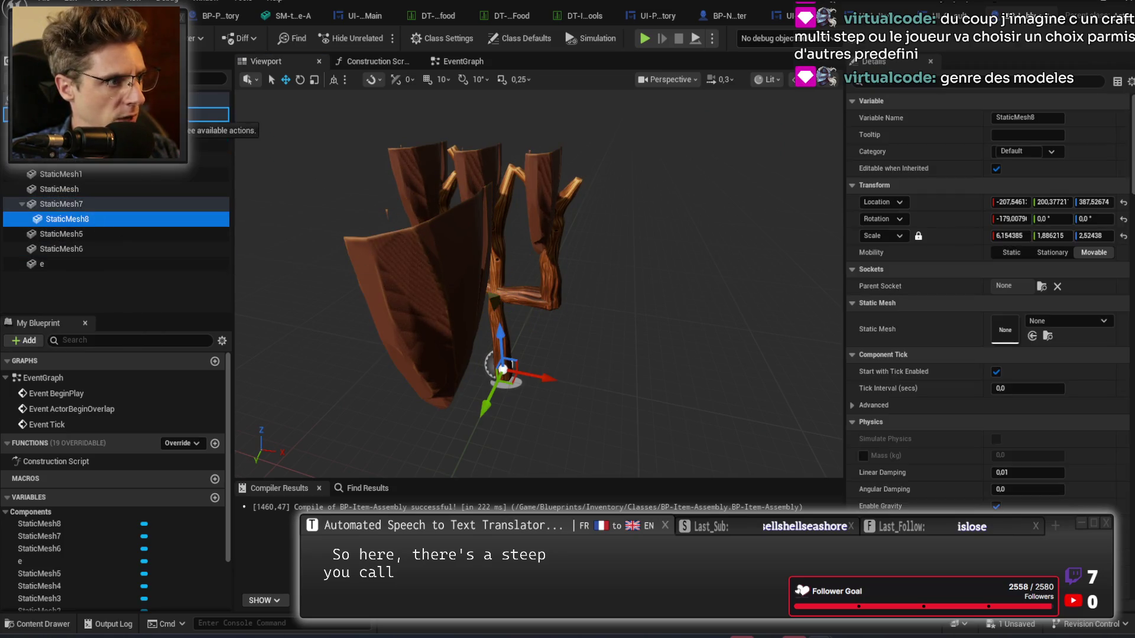
pyautogui.moveTo(67, 219); pyautogui.dragTo(59, 159)
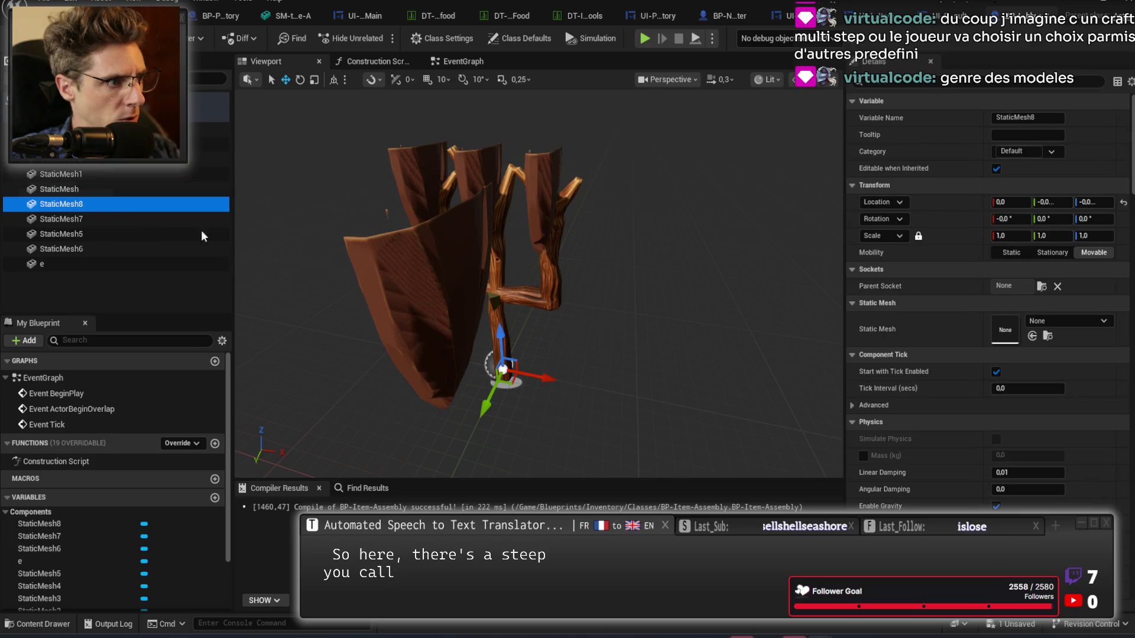
pyautogui.click(1053, 322)
pyautogui.write('rock')
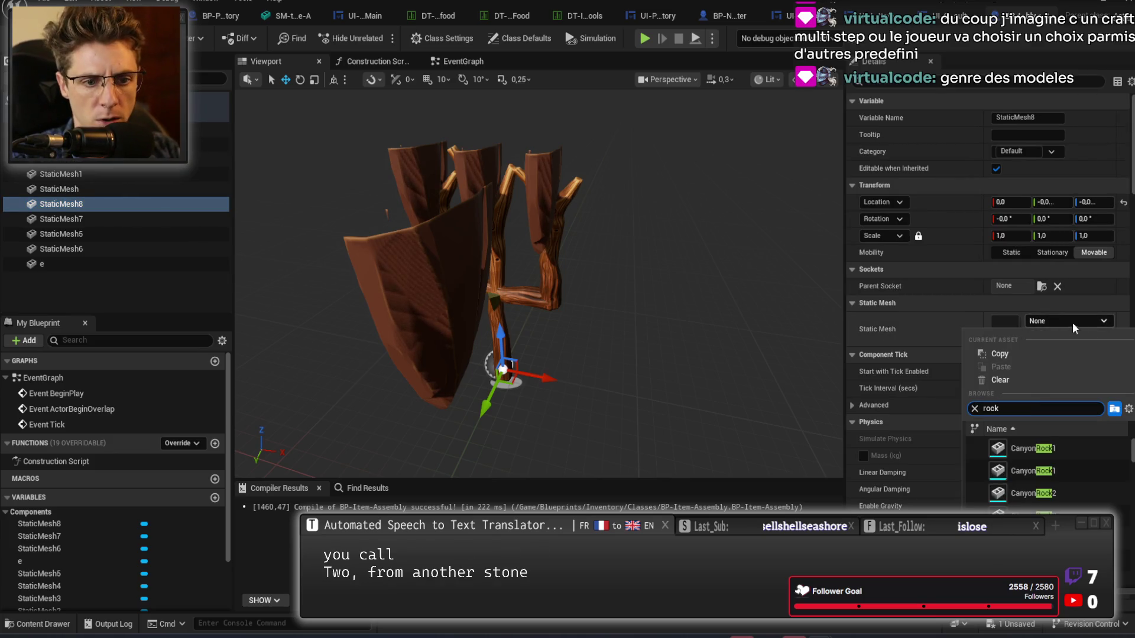
pyautogui.scroll(-5, 1046, 473)
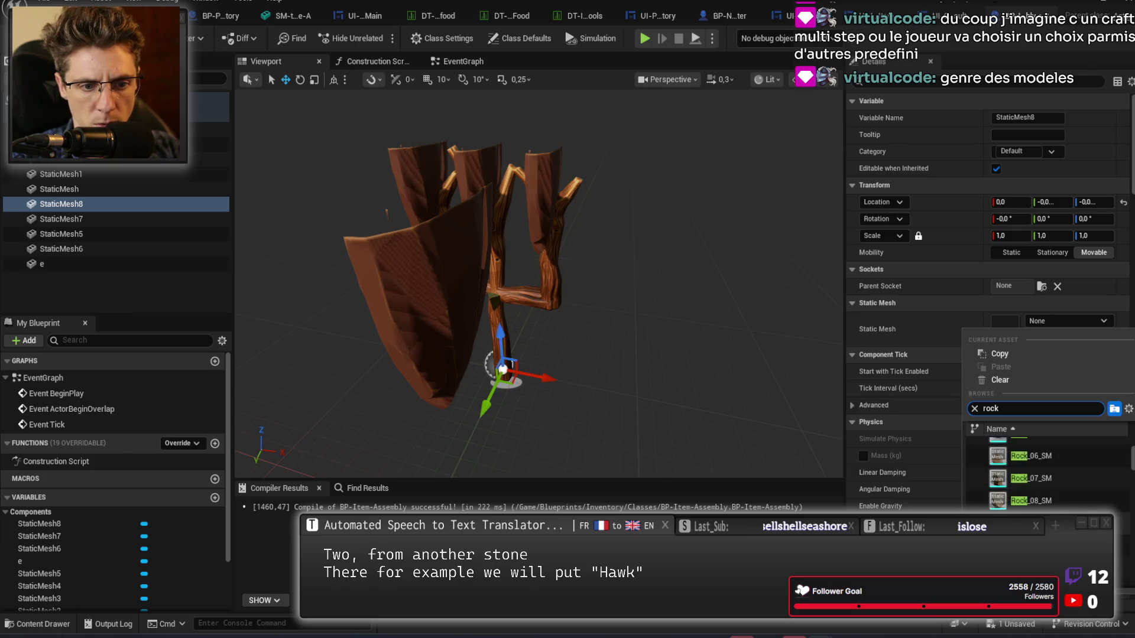
pyautogui.click(1035, 524)
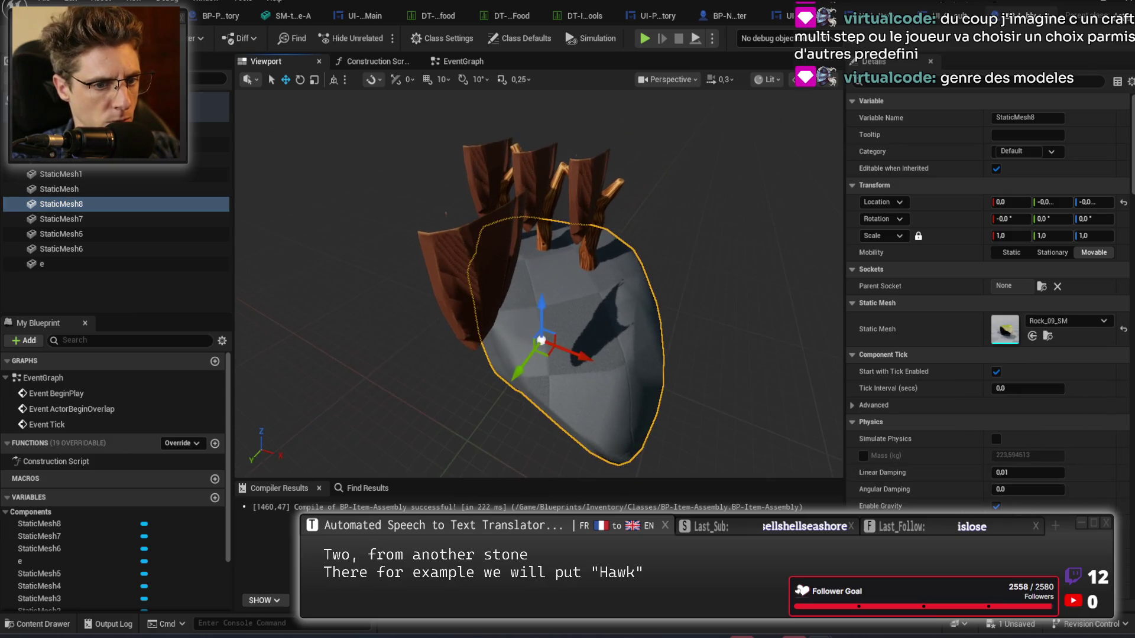
pyautogui.moveTo(552, 374)
pyautogui.mouseDown()
pyautogui.moveTo(507, 421)
pyautogui.moveTo(532, 434)
pyautogui.moveTo(850, 361)
pyautogui.mouseUp()
# Swap the new piece's mesh to SM_StoneSet_A, then to SM_Stone1.
pyautogui.click(1086, 322)
pyautogui.write('stone')
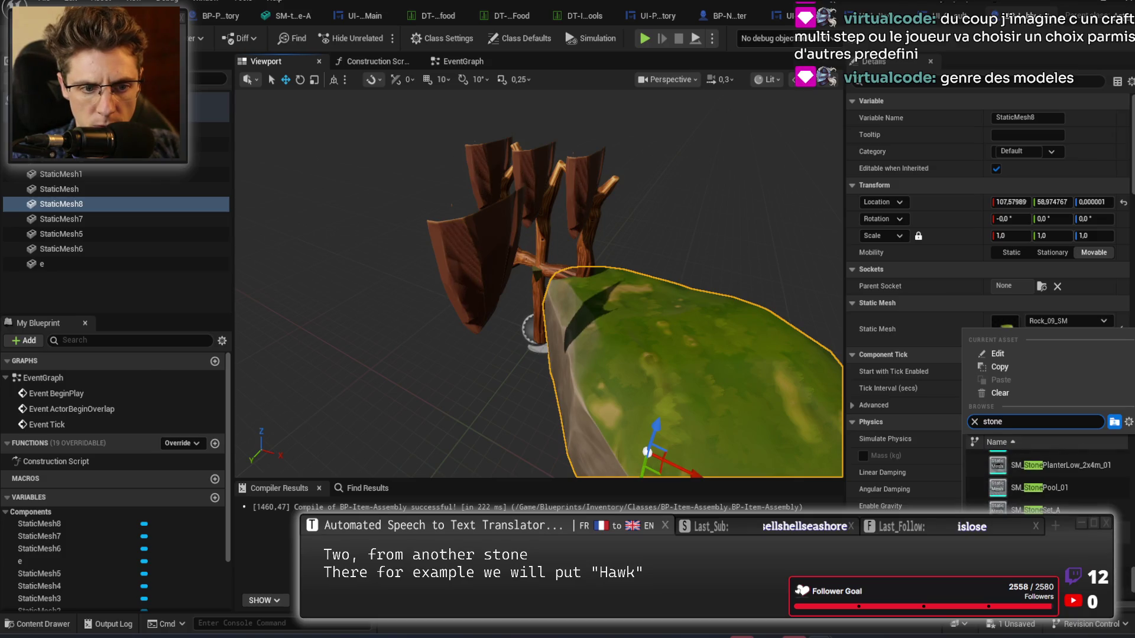
pyautogui.click(1057, 510)
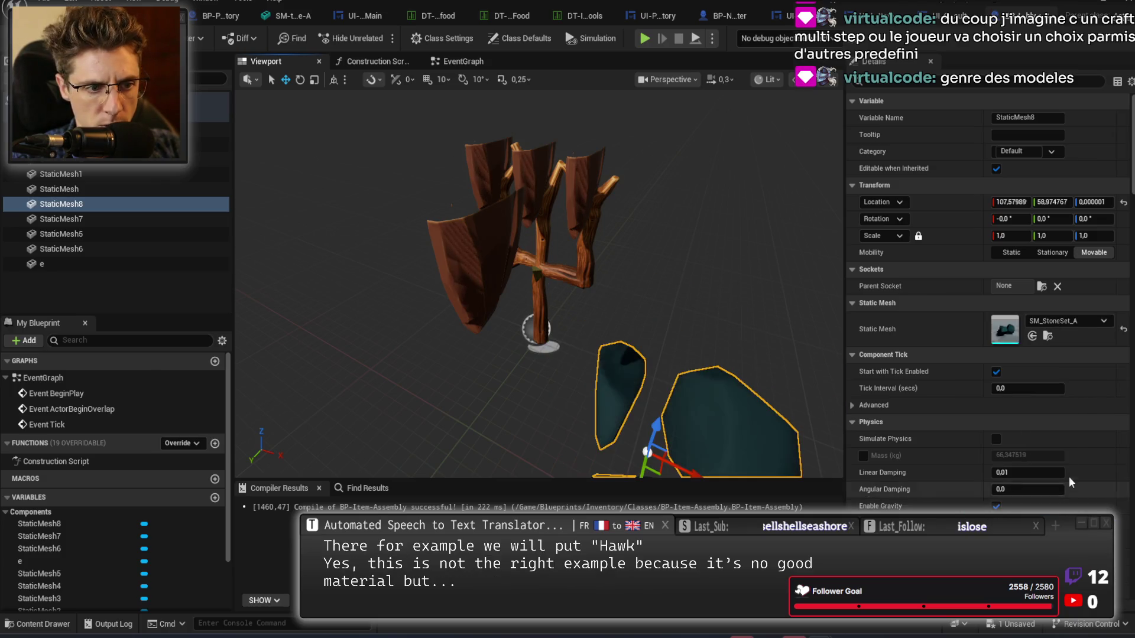
pyautogui.click(1084, 320)
pyautogui.write('stone')
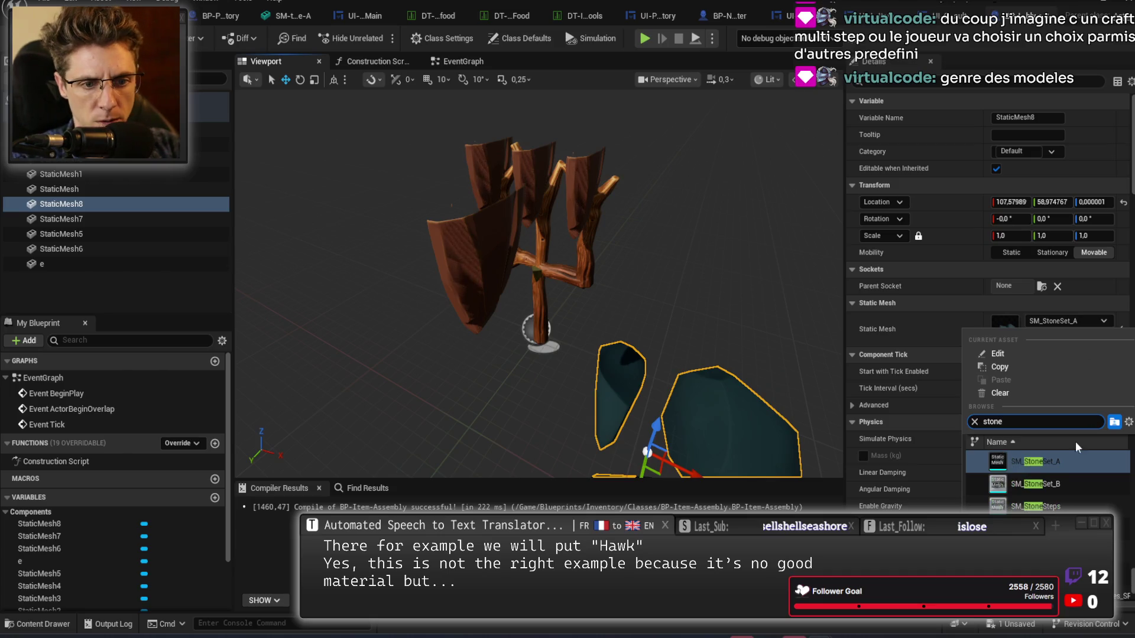
pyautogui.scroll(5, 1084, 507)
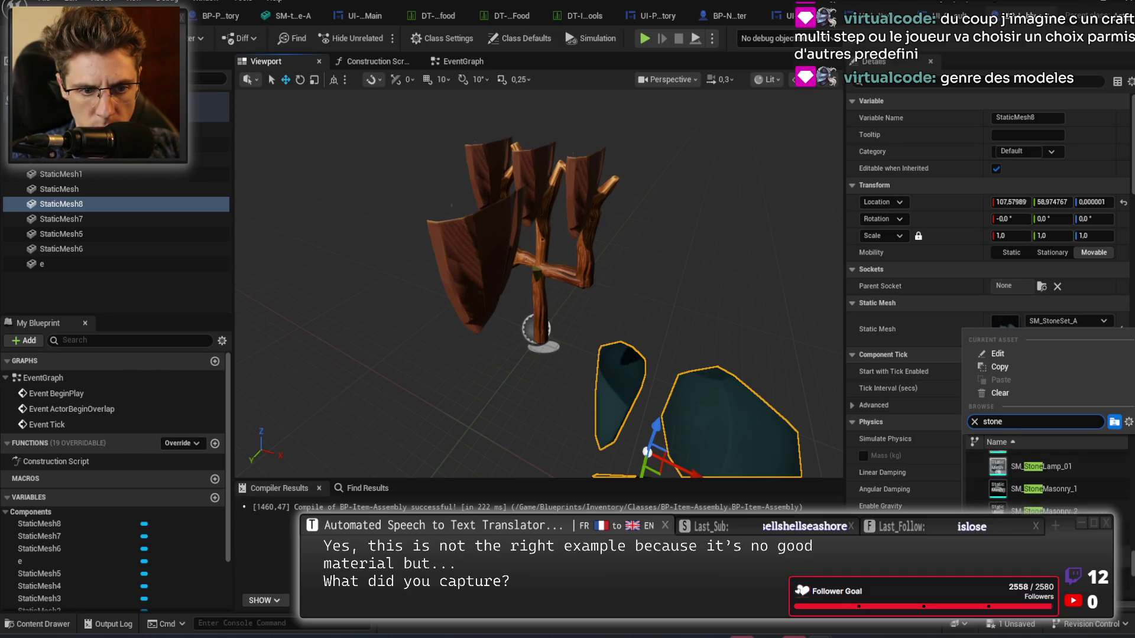
pyautogui.scroll(5, 1053, 473)
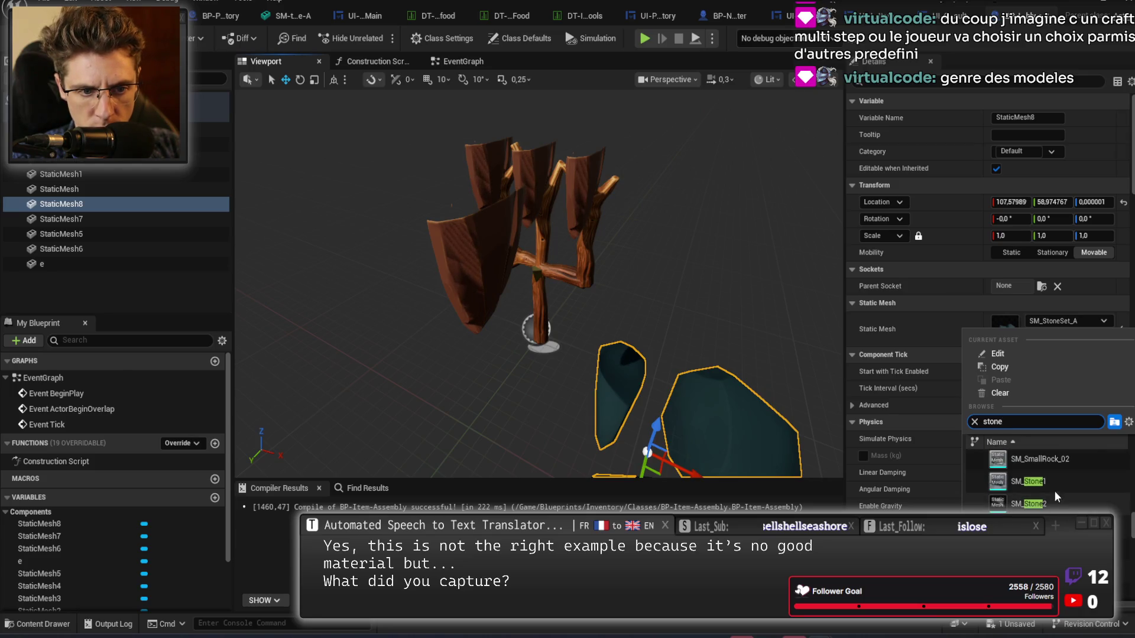
pyautogui.click(1055, 490)
pyautogui.moveTo(831, 409); pyautogui.dragTo(831, 409)
# Move the grey stone back and scale it down to 0.3375.
pyautogui.moveTo(566, 269)
pyautogui.mouseDown()
pyautogui.moveTo(693, 366)
pyautogui.moveTo(686, 302)
pyautogui.mouseUp()
pyautogui.press('e')
pyautogui.press('r')
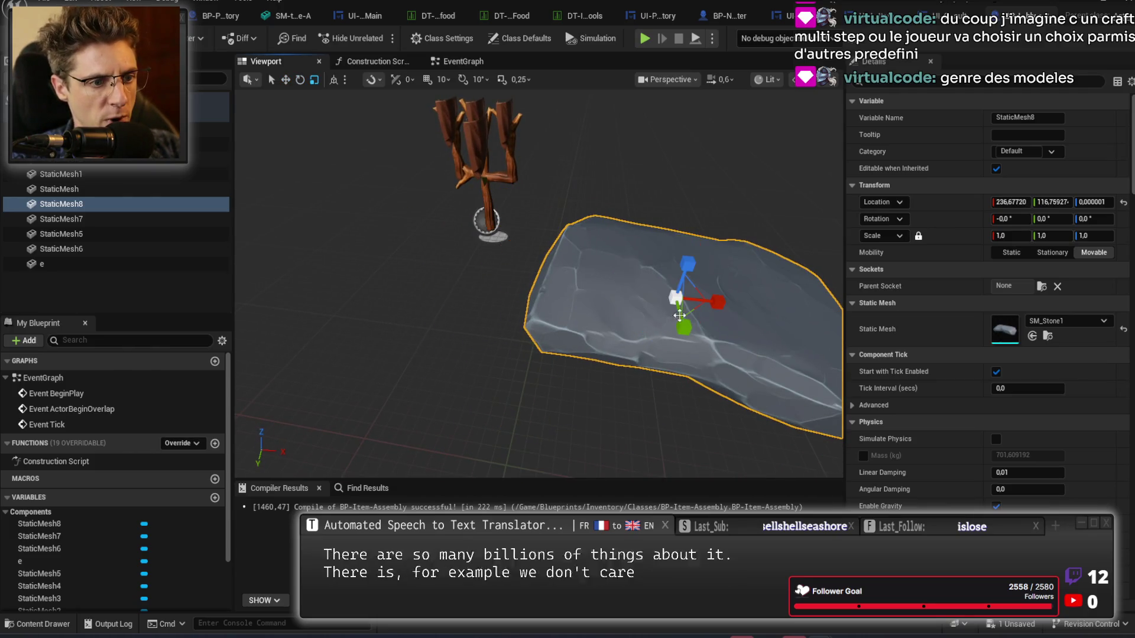
pyautogui.moveTo(1011, 236); pyautogui.dragTo(978, 235)
# Move the duplicated brown piece along X and lower it beside the stick.
pyautogui.click(476, 143)
pyautogui.press('w')
pyautogui.moveTo(520, 118)
pyautogui.mouseDown()
pyautogui.moveTo(633, 118)
pyautogui.moveTo(665, 90)
pyautogui.mouseUp()
pyautogui.press('e')
pyautogui.press('w')
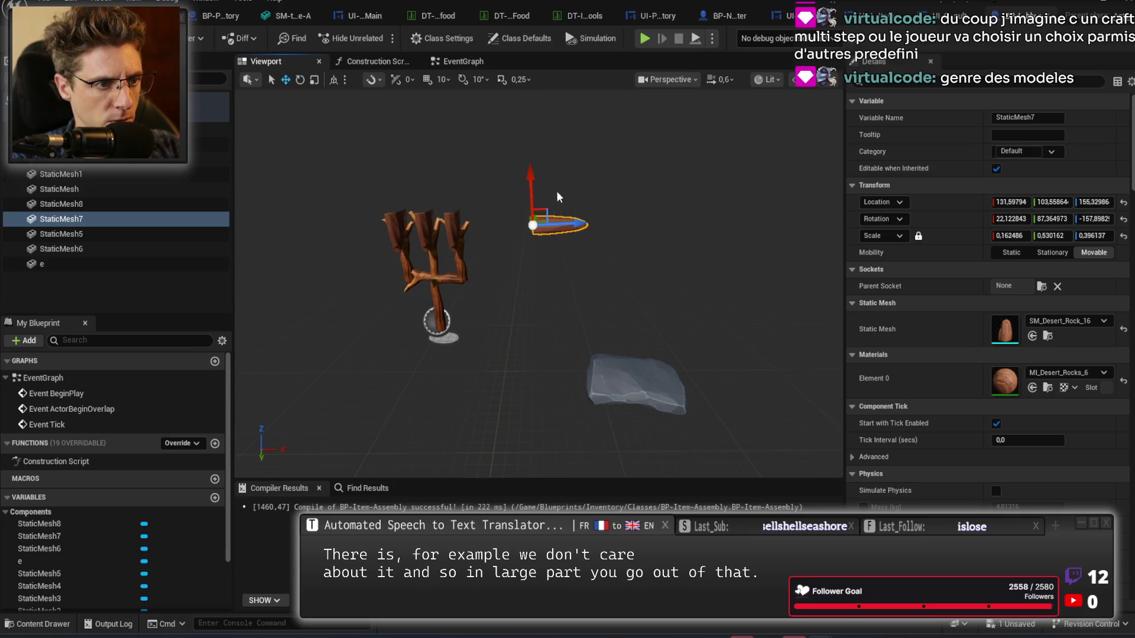
pyautogui.moveTo(532, 208)
pyautogui.mouseDown()
pyautogui.moveTo(506, 338)
pyautogui.moveTo(520, 379)
pyautogui.mouseUp()
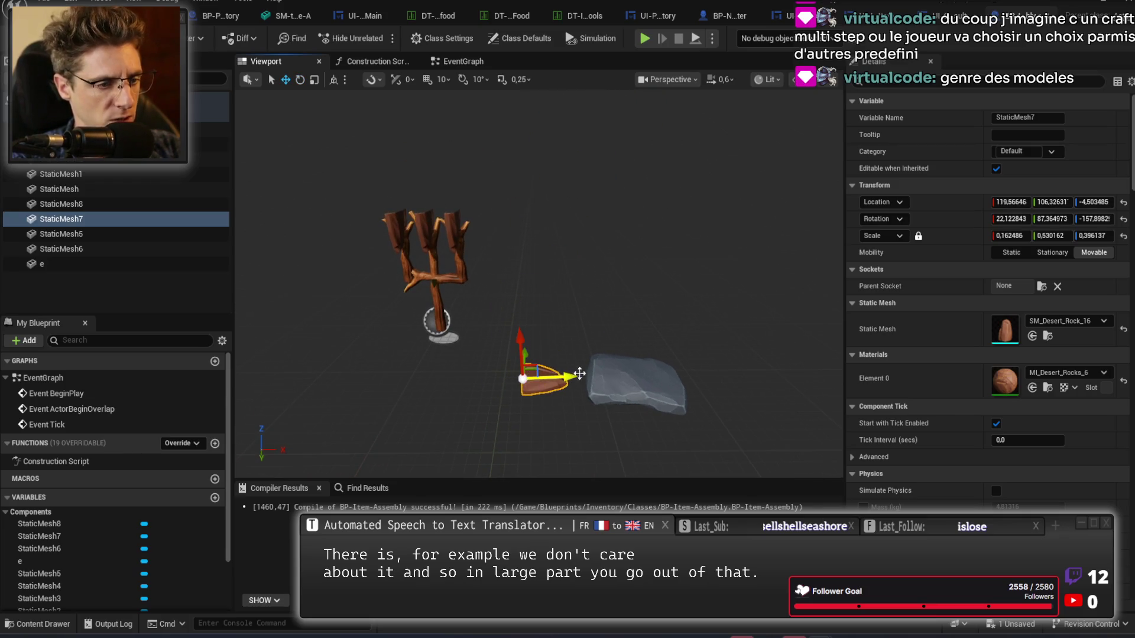
pyautogui.press('f')
pyautogui.scroll(5, 650, 266)
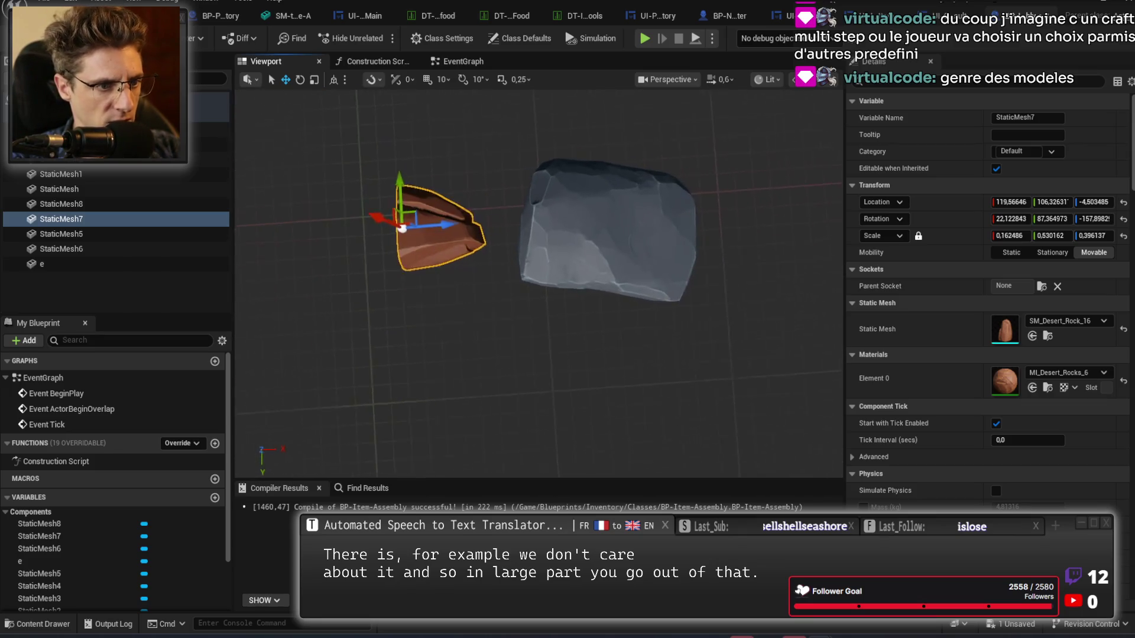
# Frame the grey stone and the brown piece together in the viewport.
pyautogui.click(642, 296)
pyautogui.moveTo(634, 325); pyautogui.dragTo(520, 301)
pyautogui.click(509, 298)
pyautogui.moveTo(562, 356)
pyautogui.mouseDown()
pyautogui.moveTo(550, 349)
pyautogui.moveTo(563, 355)
pyautogui.mouseUp()
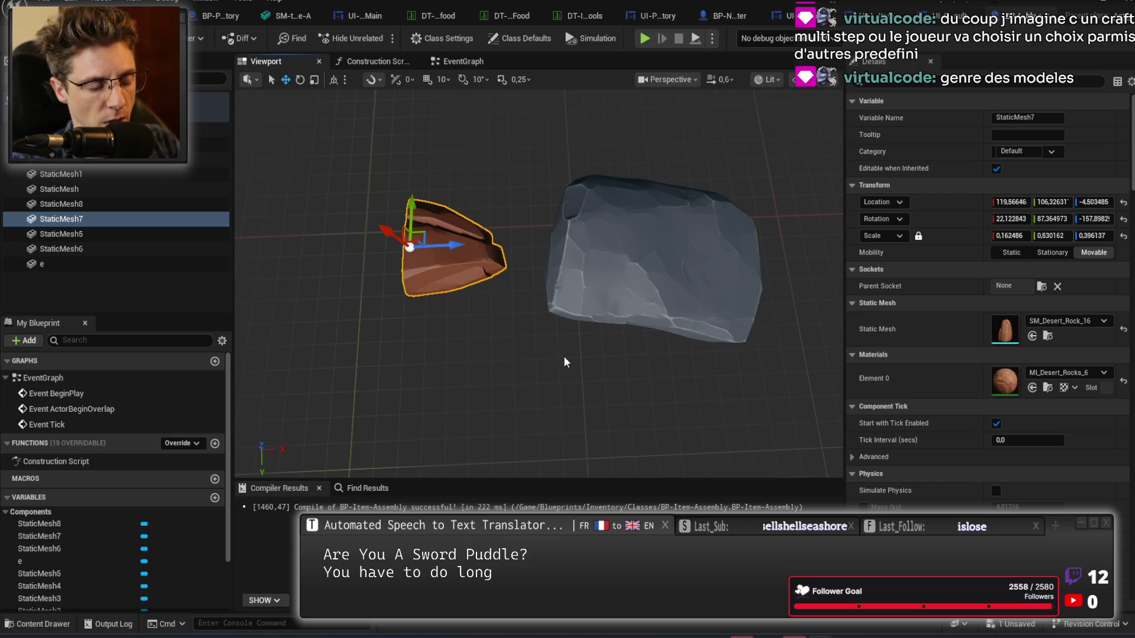
pyautogui.click(653, 269)
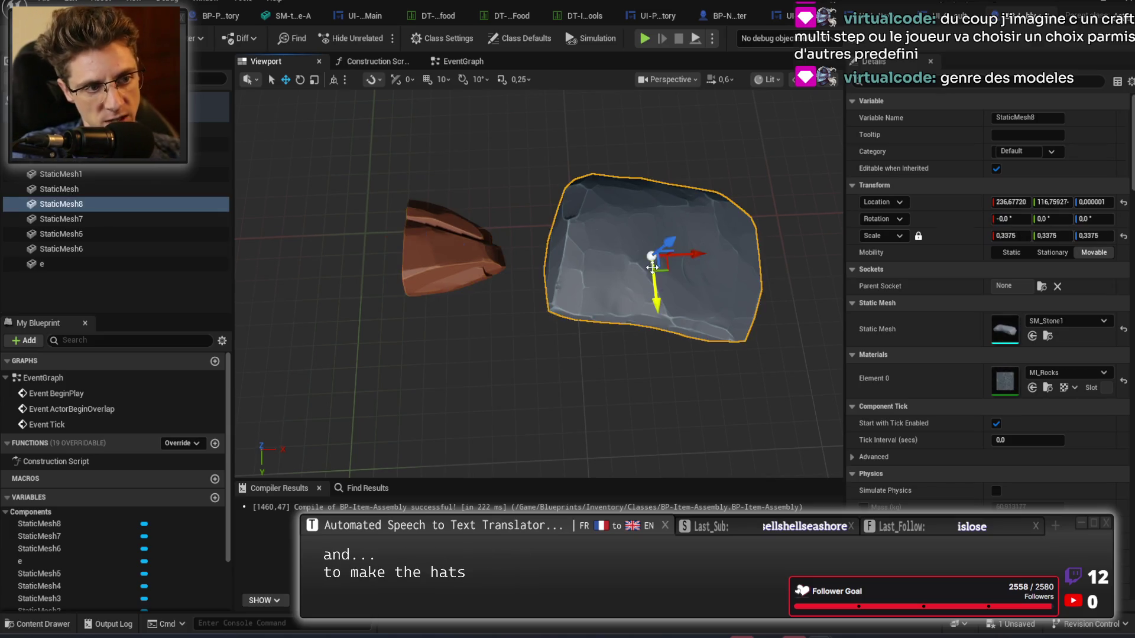
pyautogui.moveTo(603, 373)
pyautogui.mouseDown()
pyautogui.moveTo(579, 387)
pyautogui.moveTo(405, 392)
pyautogui.mouseUp()
pyautogui.click(357, 342)
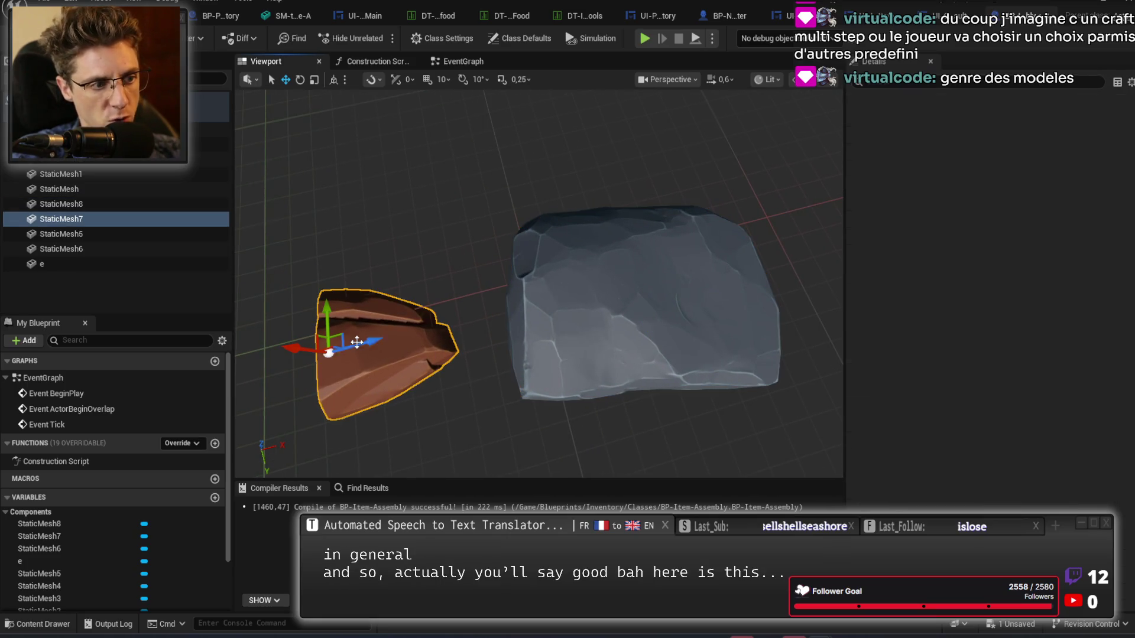
pyautogui.scroll(2, 642, 287)
# Shift the grey stone along Y, then back toward the centre beside the brown rock.
pyautogui.click(644, 225)
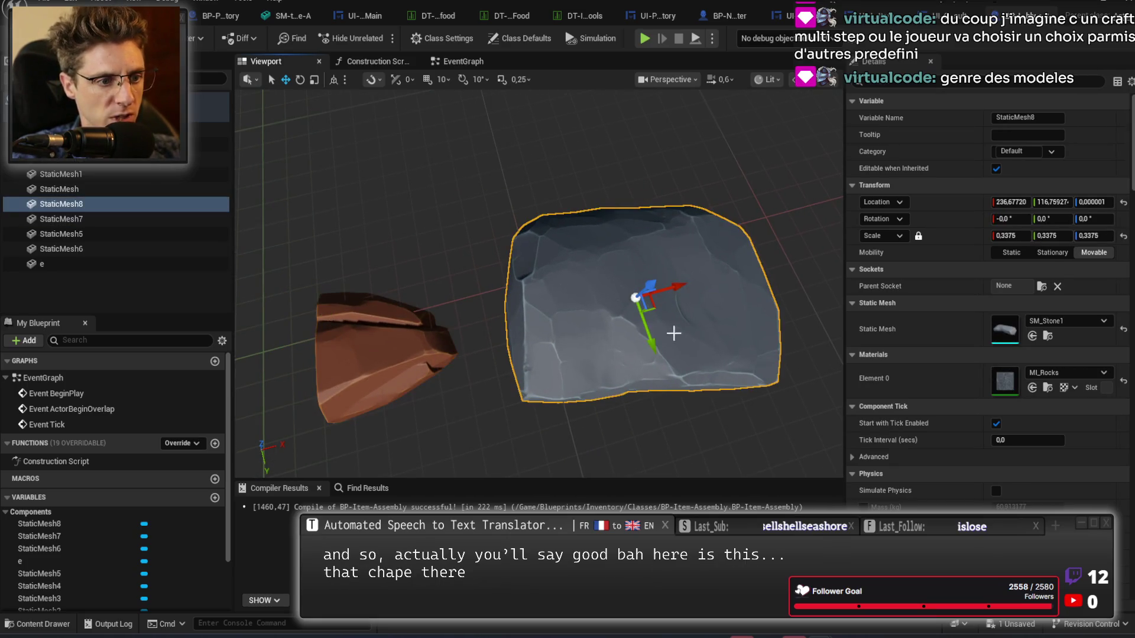
pyautogui.scroll(2, 678, 392)
pyautogui.moveTo(678, 392); pyautogui.dragTo(711, 483)
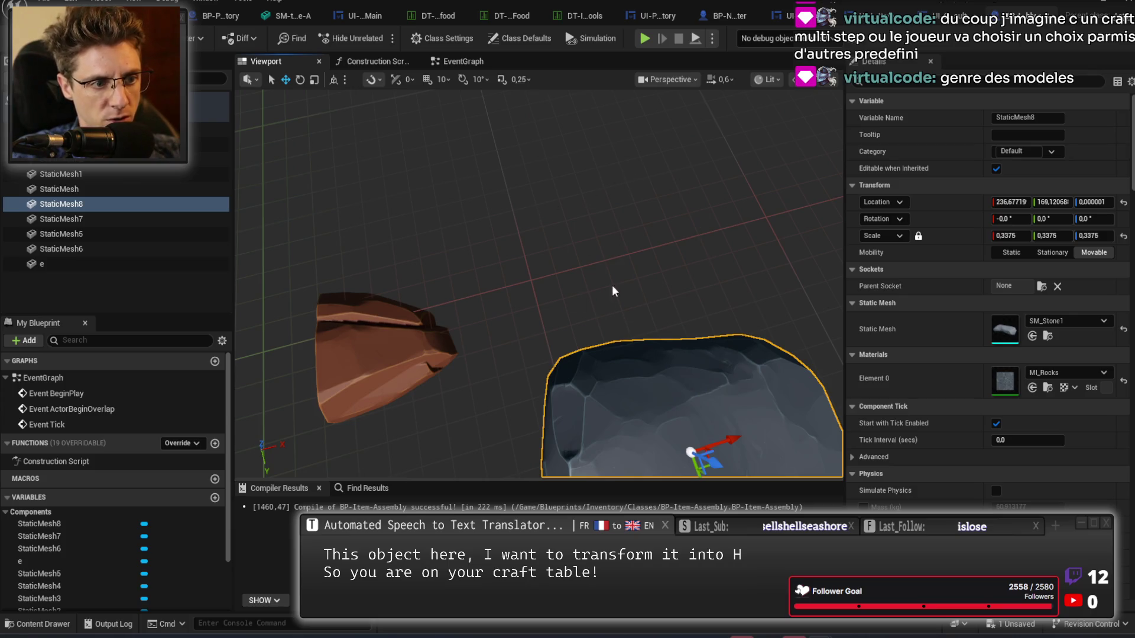
pyautogui.moveTo(624, 254)
pyautogui.mouseDown()
pyautogui.moveTo(503, 390)
pyautogui.moveTo(742, 312)
pyautogui.mouseUp()
pyautogui.scroll(5, 742, 319)
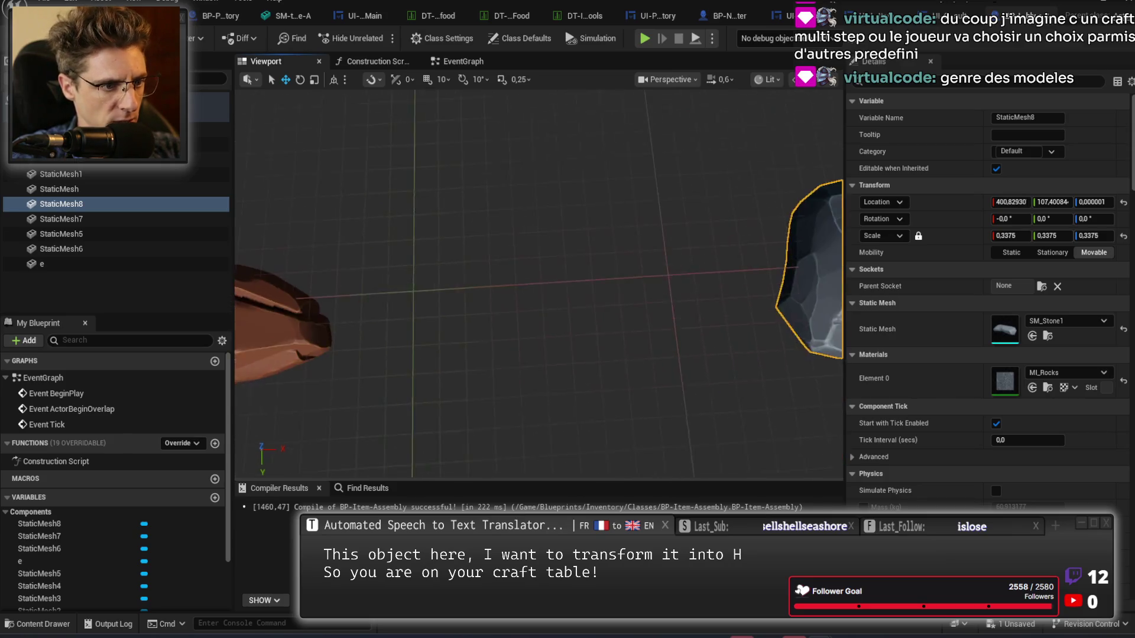
pyautogui.scroll(-3, 477, 228)
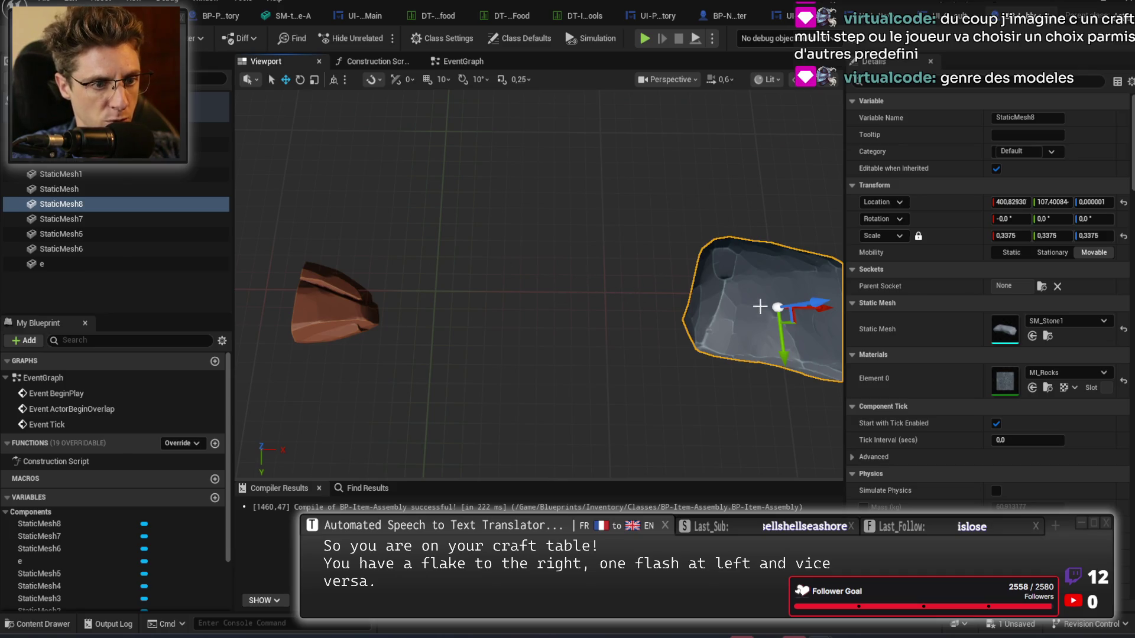
pyautogui.moveTo(821, 306); pyautogui.dragTo(576, 305)
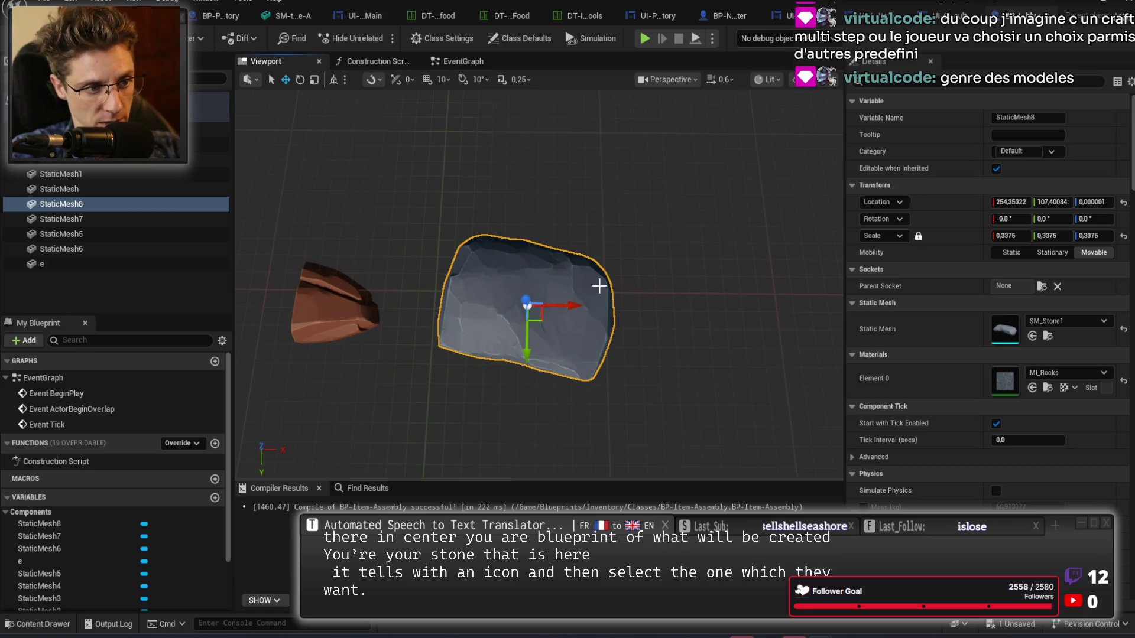
# Nudge the brown rock's Location X from about 119.6 to 127.6, toward the grey stone.
pyautogui.click(355, 305)
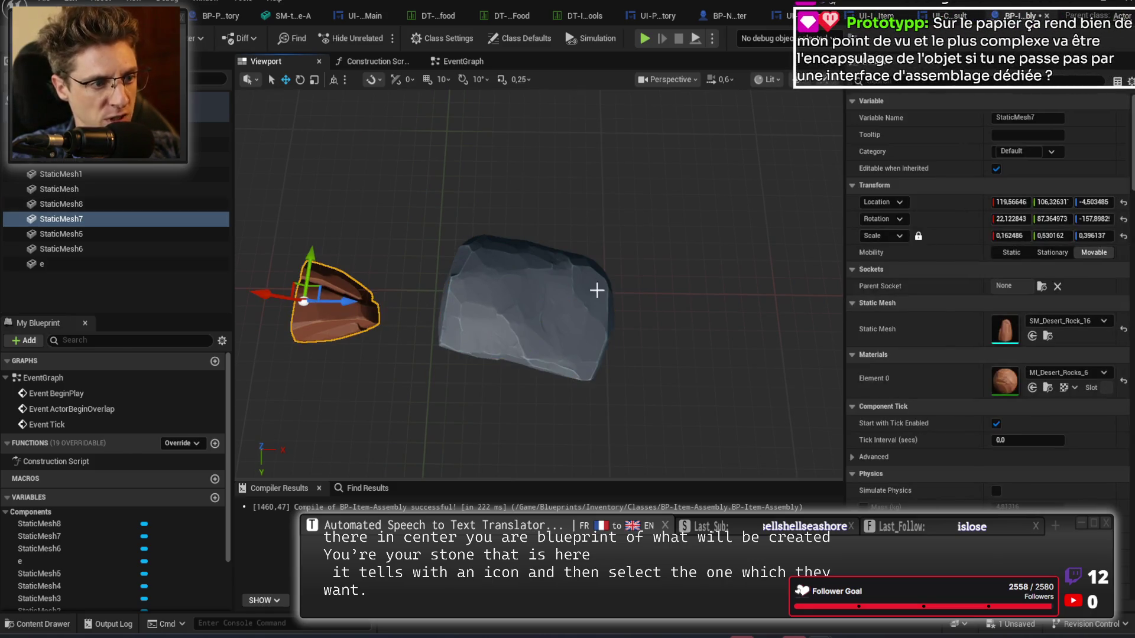
pyautogui.click(581, 305)
pyautogui.click(355, 305)
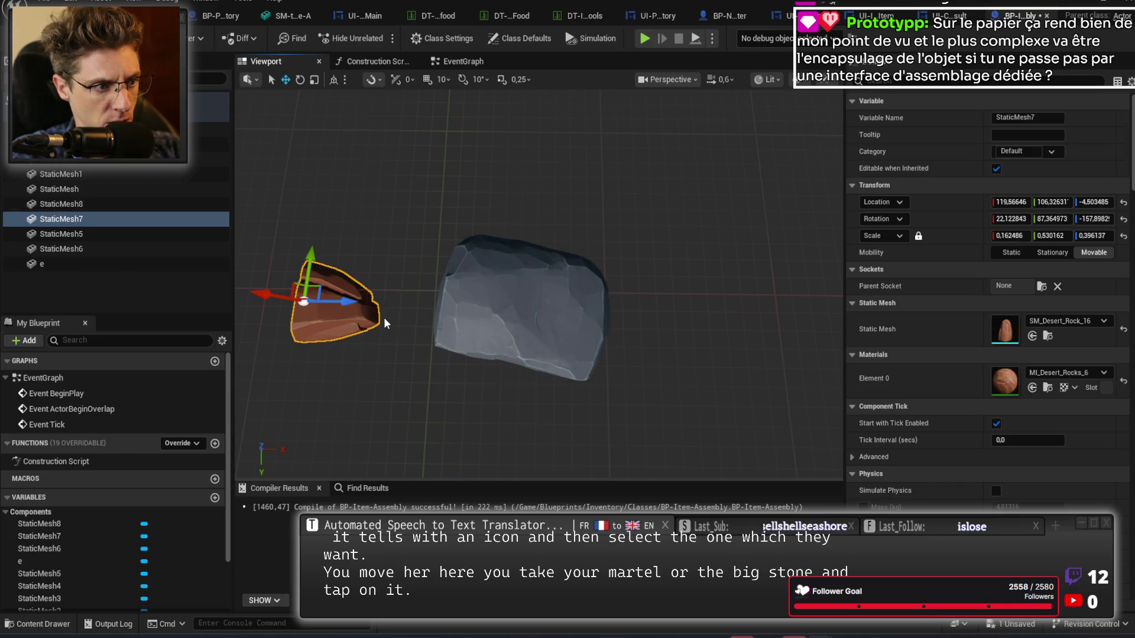
pyautogui.moveTo(359, 302); pyautogui.dragTo(369, 303)
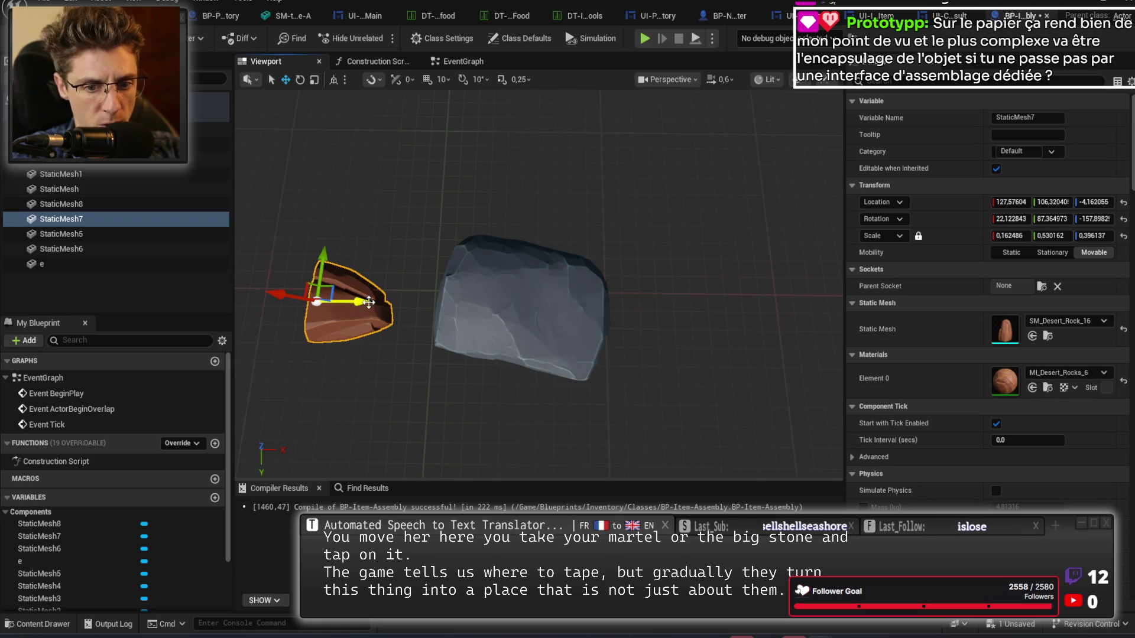
pyautogui.scroll(-2, 369, 302)
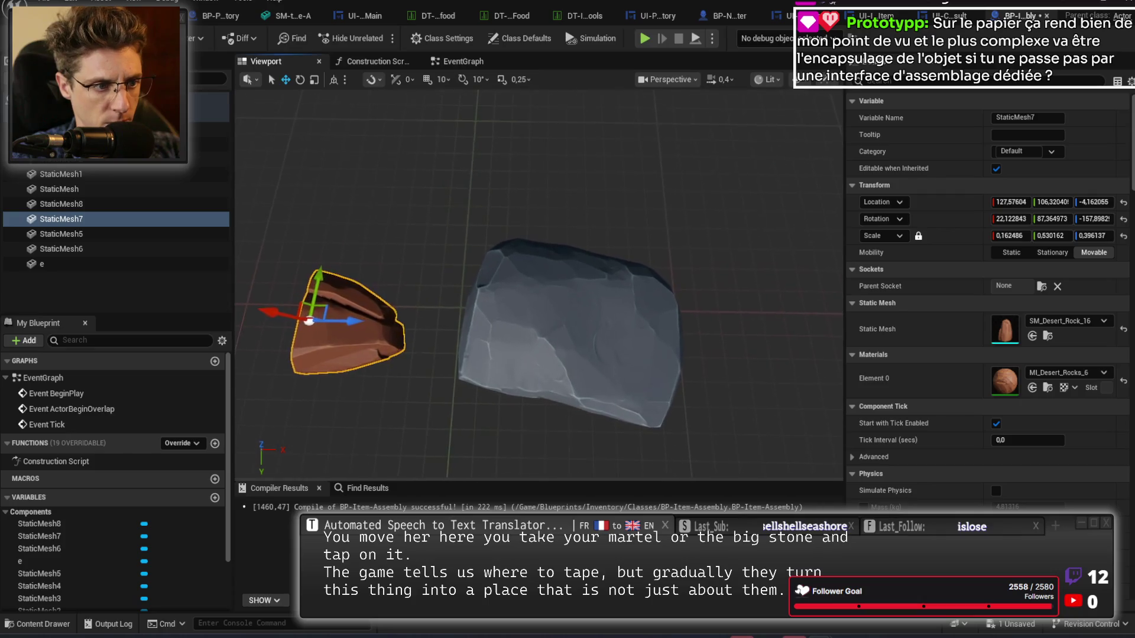
# Look around the two rocks and select the wooden stick.
pyautogui.press('a')
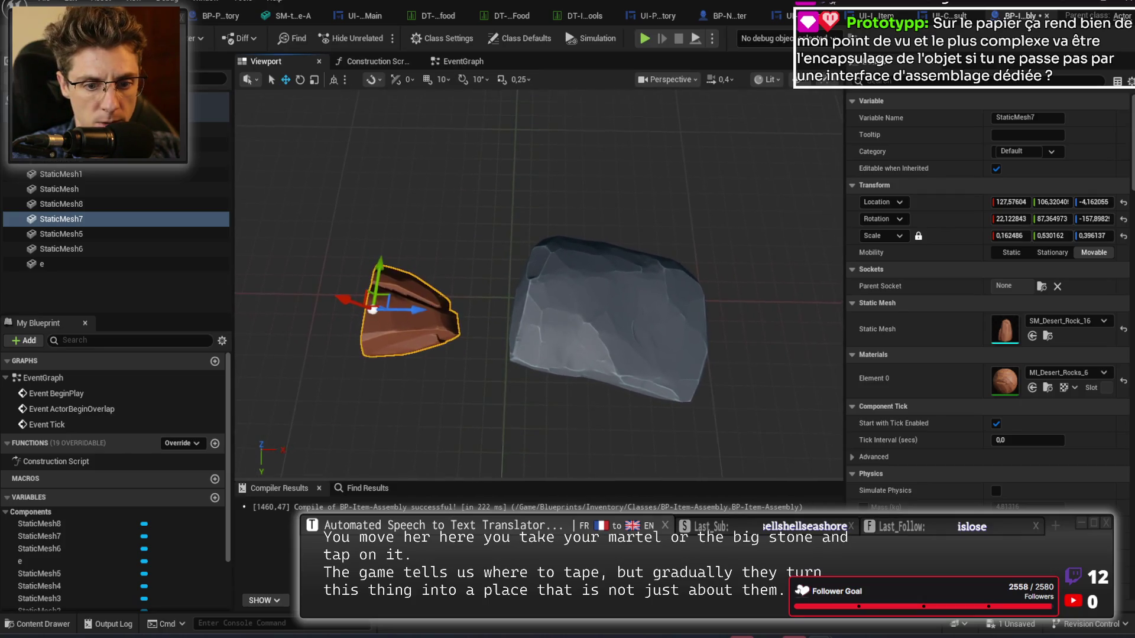
pyautogui.press('d')
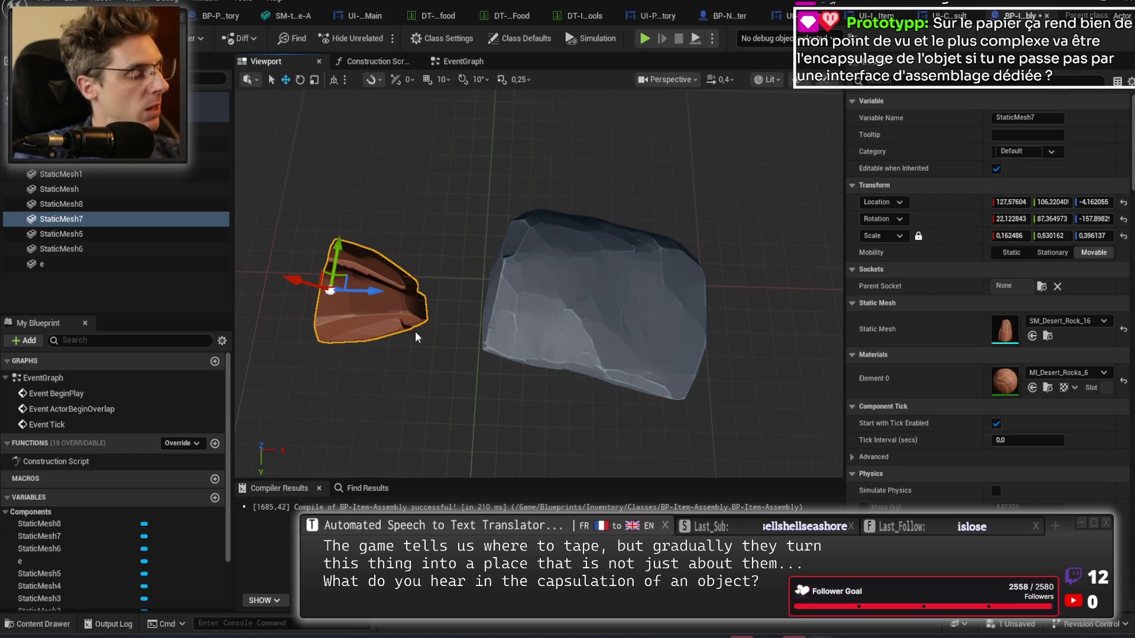
pyautogui.press('e')
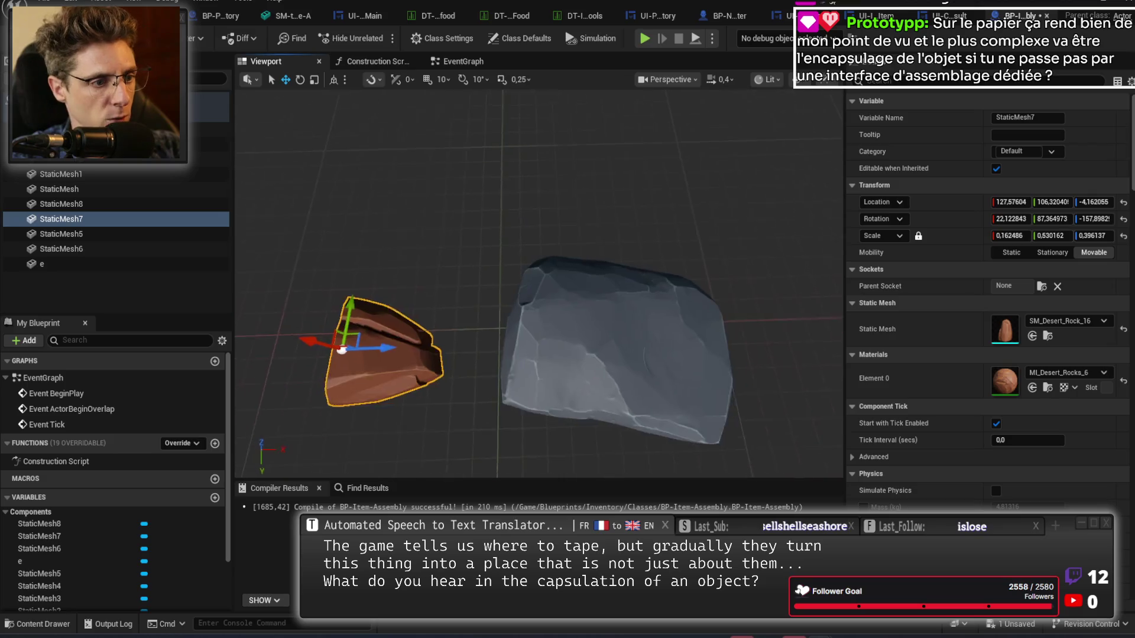
pyautogui.press('q')
pyautogui.click(676, 337)
pyautogui.press('w')
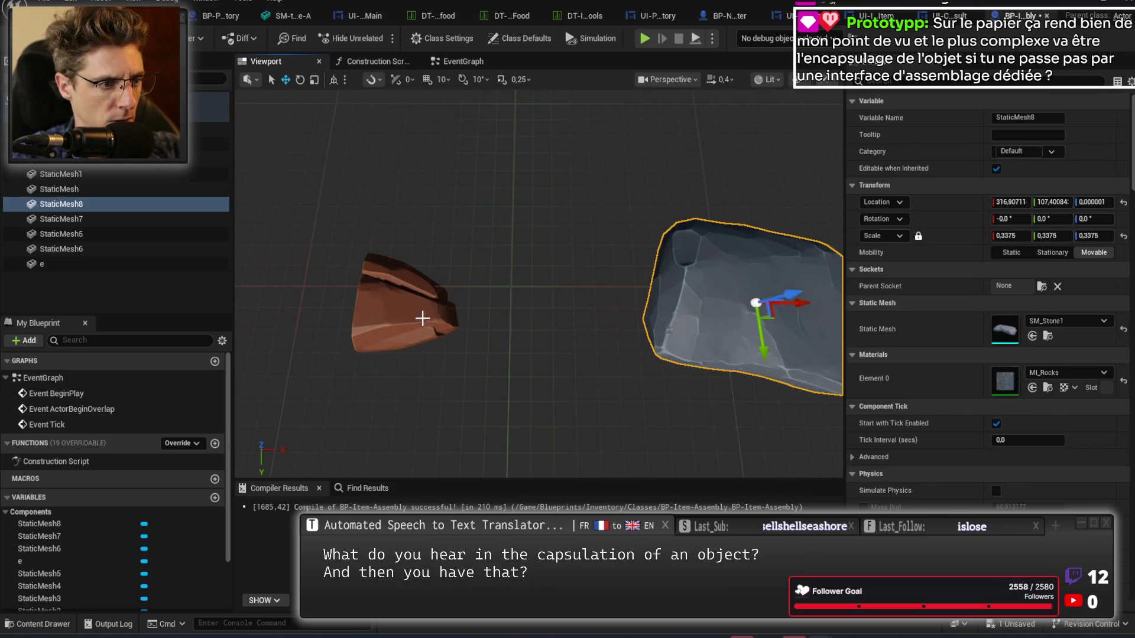
pyautogui.click(422, 319)
pyautogui.moveTo(422, 237); pyautogui.dragTo(421, 237)
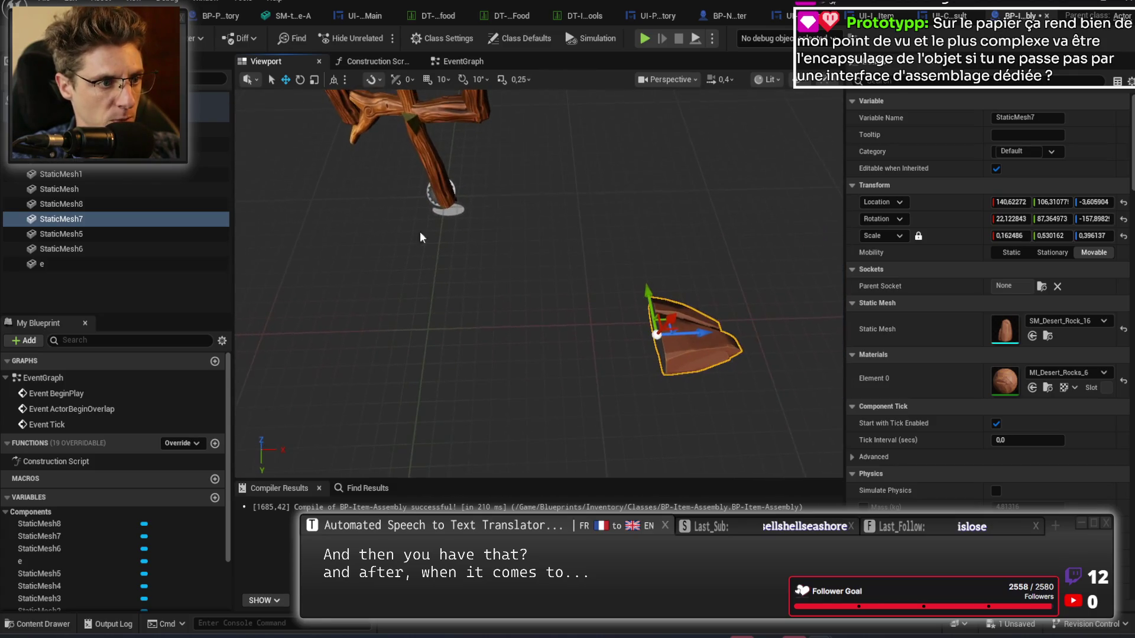
pyautogui.click(438, 165)
# Duplicate the stick as StaticMesh9 and drag the copy down away from the original.
pyautogui.hotkey('ctrl', 'd')
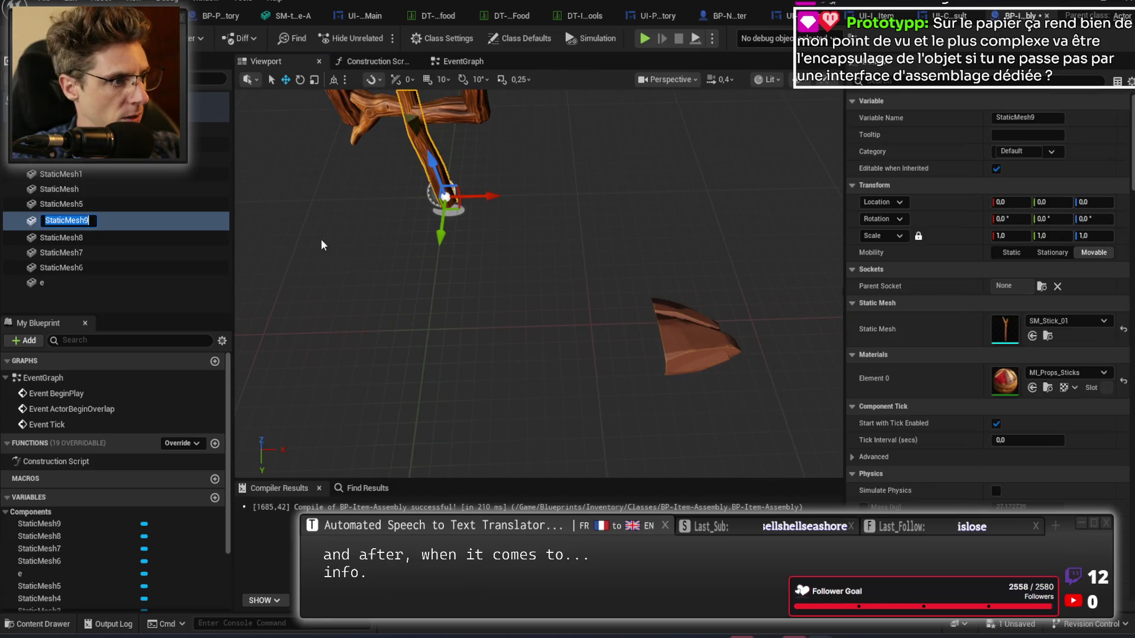
pyautogui.press('Return')
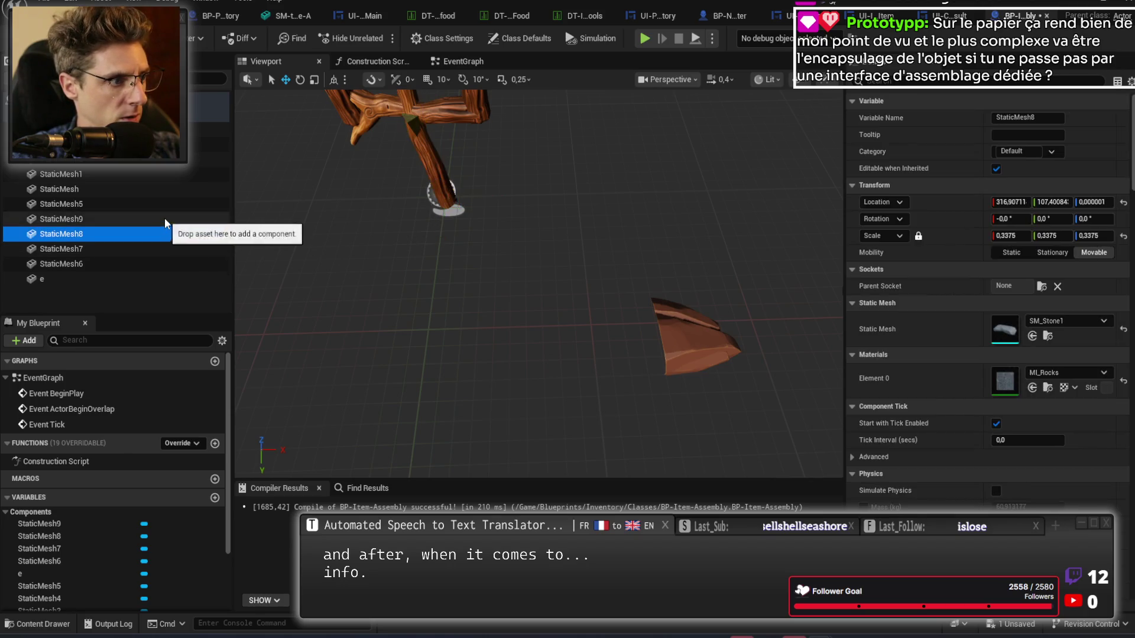
pyautogui.moveTo(443, 241)
pyautogui.mouseDown()
pyautogui.moveTo(429, 408)
pyautogui.moveTo(435, 355)
pyautogui.moveTo(467, 381)
pyautogui.moveTo(444, 384)
pyautogui.moveTo(447, 459)
pyautogui.moveTo(468, 446)
pyautogui.mouseUp()
pyautogui.press('e')
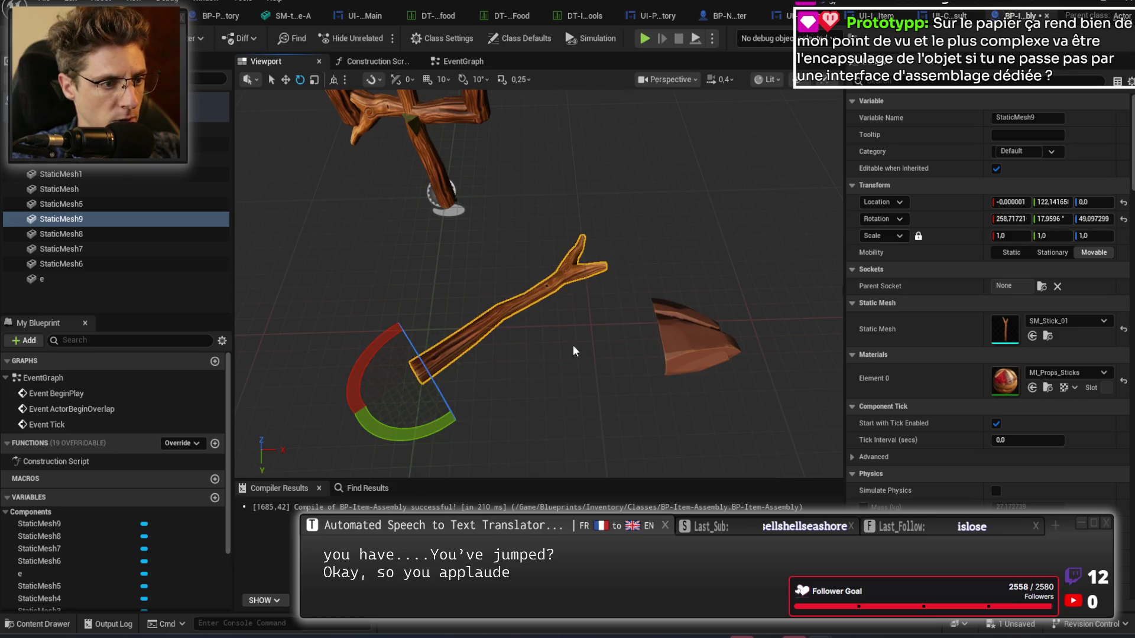
pyautogui.press('f')
# Roll the brown rock over, tilt the new stick diagonally, and turn the rock around its vertical axis.
pyautogui.click(734, 321)
pyautogui.moveTo(701, 380)
pyautogui.mouseDown()
pyautogui.moveTo(705, 309)
pyautogui.moveTo(577, 322)
pyautogui.mouseUp()
pyautogui.press('w')
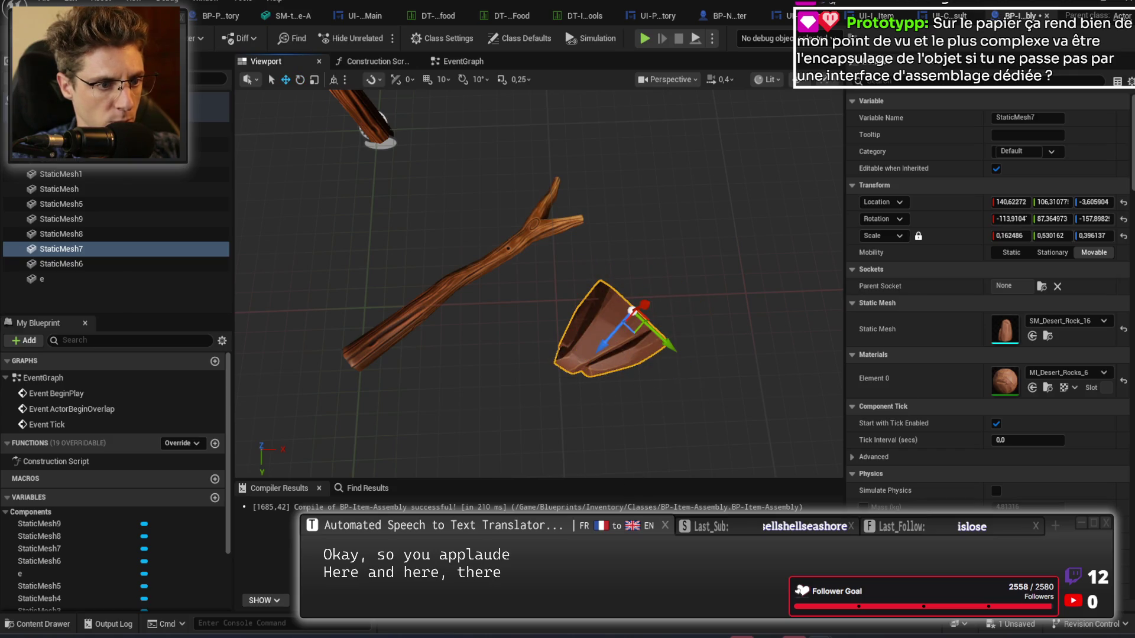
pyautogui.click(540, 227)
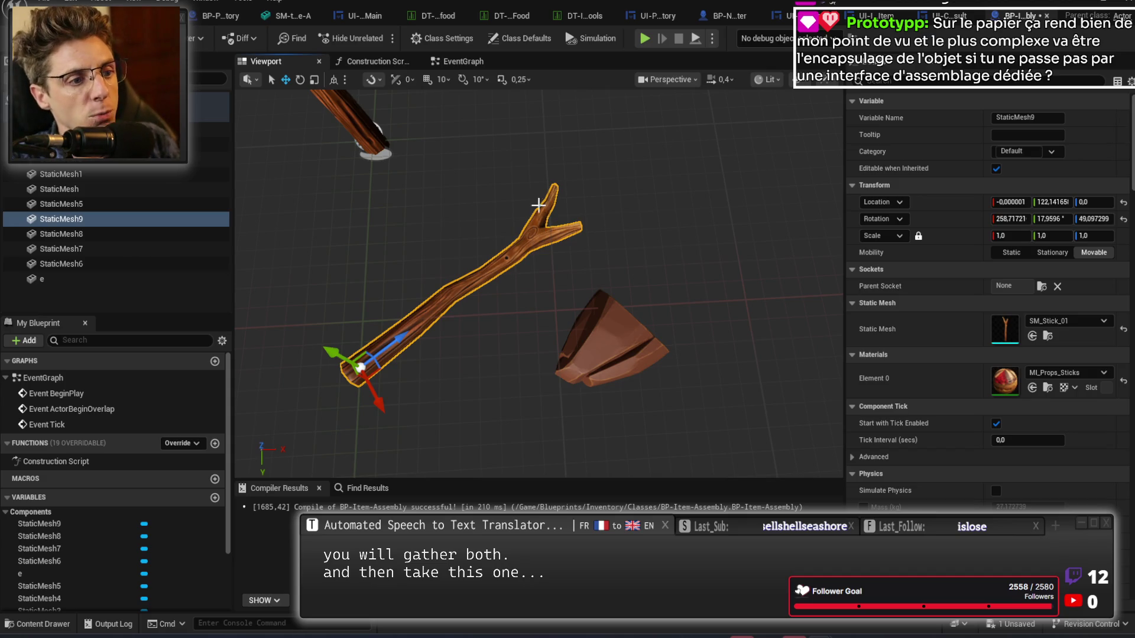
pyautogui.press('e')
pyautogui.moveTo(394, 408)
pyautogui.mouseDown()
pyautogui.moveTo(378, 449)
pyautogui.moveTo(421, 432)
pyautogui.mouseUp()
pyautogui.click(594, 315)
pyautogui.moveTo(635, 295)
pyautogui.mouseDown()
pyautogui.moveTo(666, 322)
pyautogui.moveTo(629, 285)
pyautogui.mouseUp()
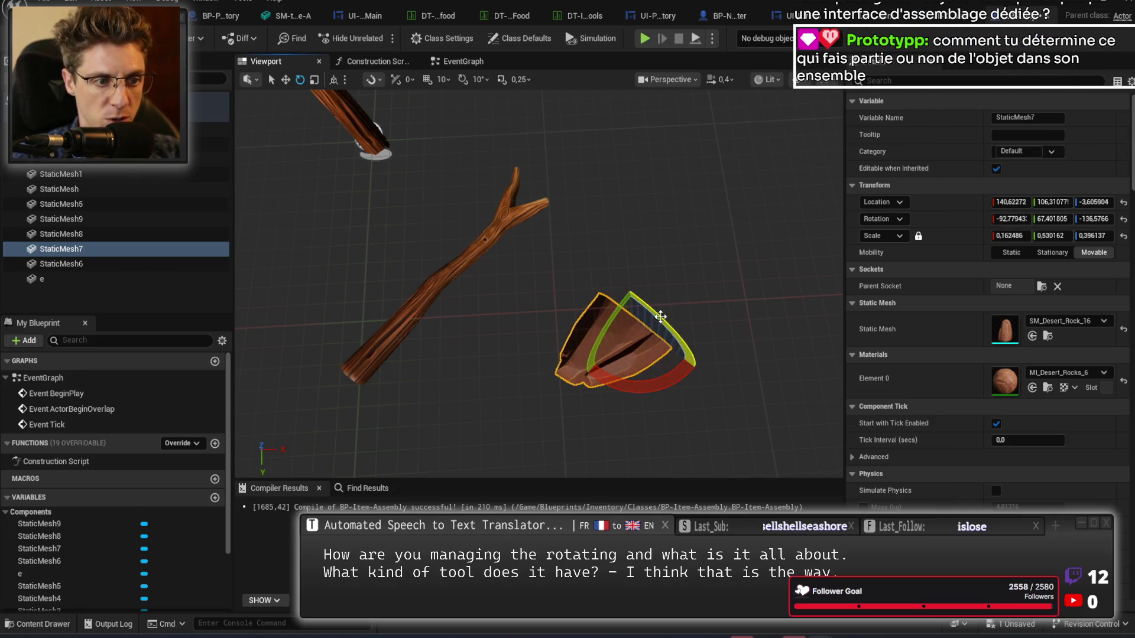
# Move the new stick down and right so it lies beside the rock.
pyautogui.click(491, 237)
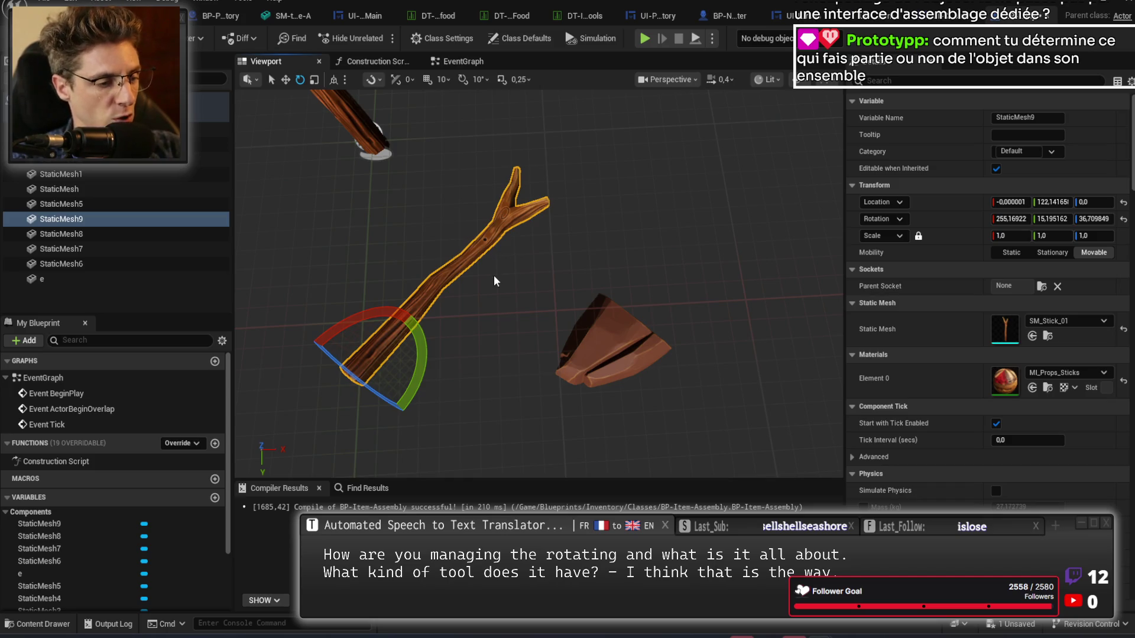
pyautogui.press('w')
pyautogui.moveTo(367, 367); pyautogui.dragTo(480, 411)
pyautogui.scroll(-2, 539, 284)
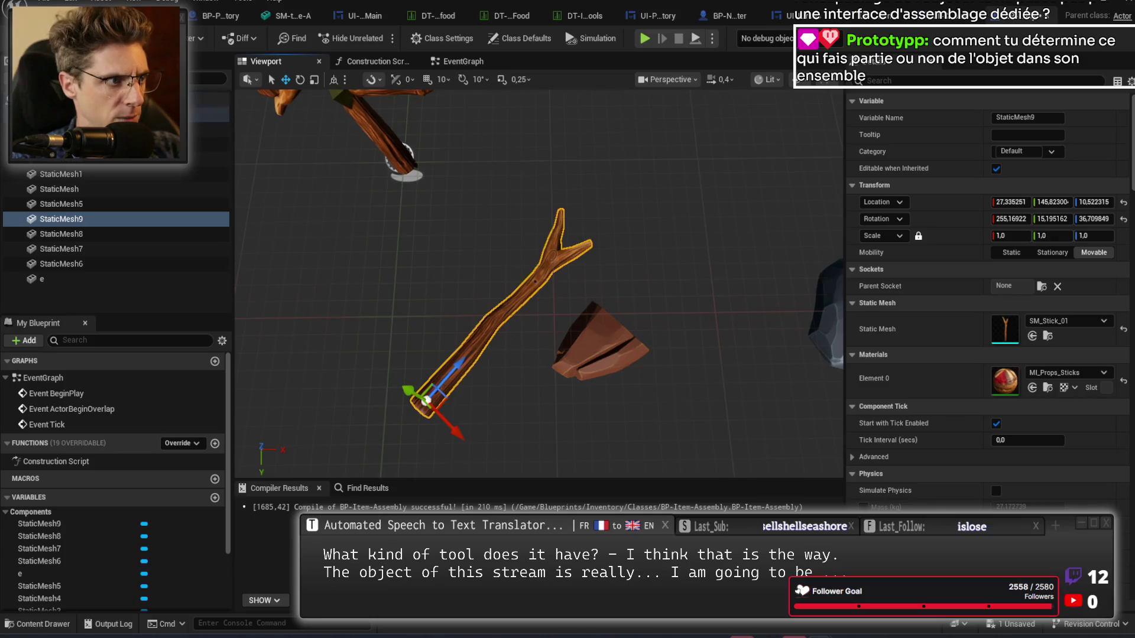
pyautogui.moveTo(375, 250); pyautogui.dragTo(414, 248)
# Save the Blueprint and launch a Play-in-Editor test of the game.
pyautogui.hotkey('ctrl', 's')
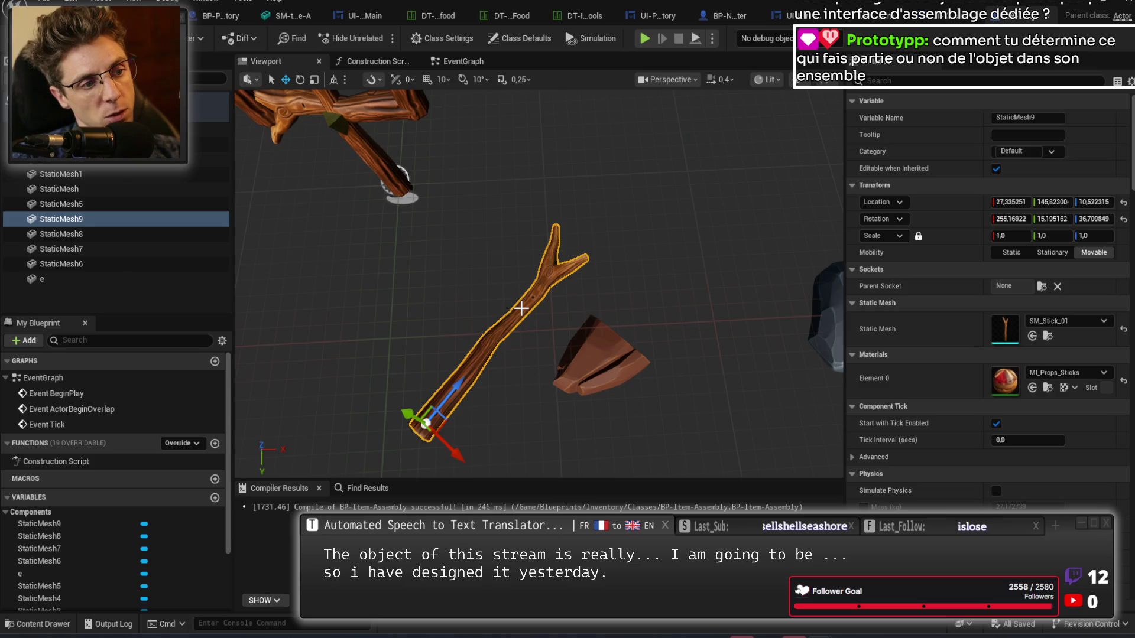
pyautogui.click(588, 356)
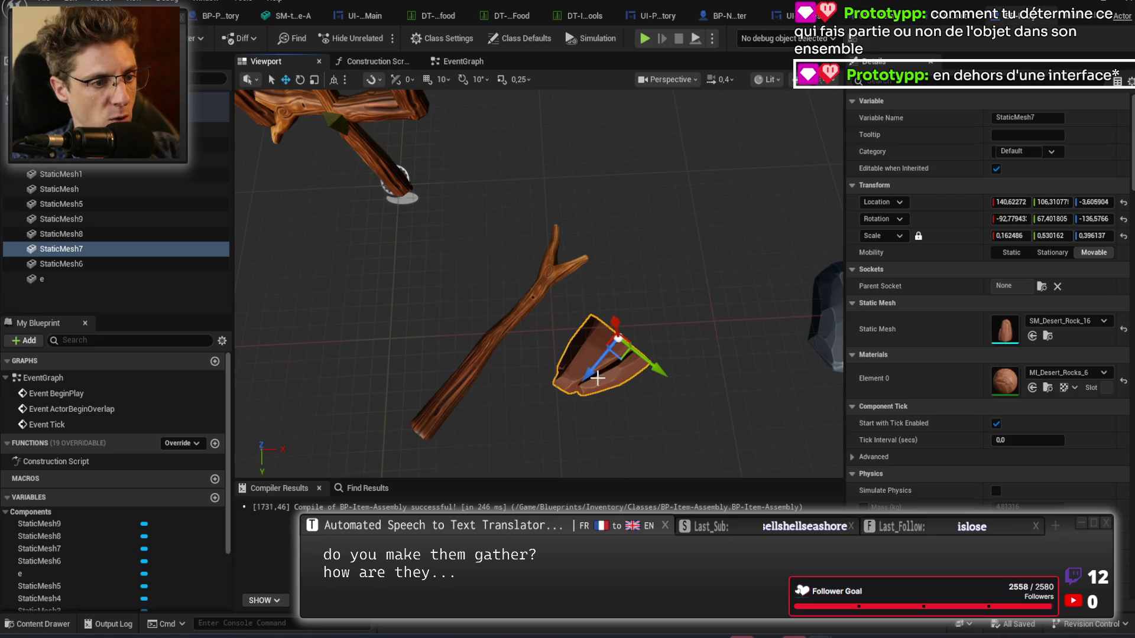
pyautogui.scroll(3, 542, 309)
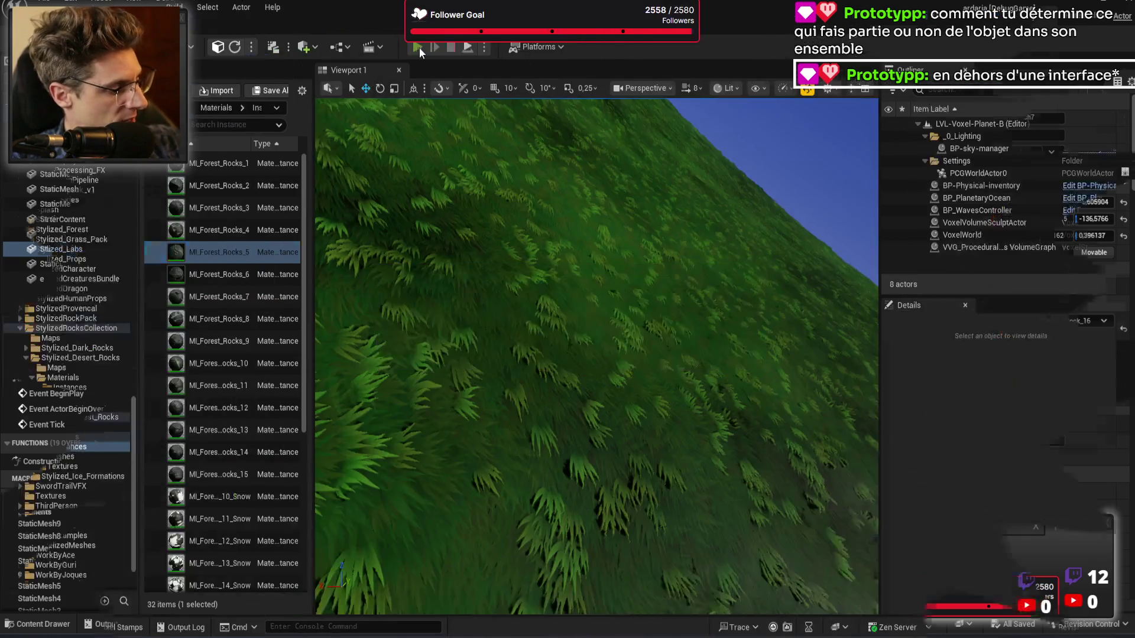
pyautogui.click(418, 48)
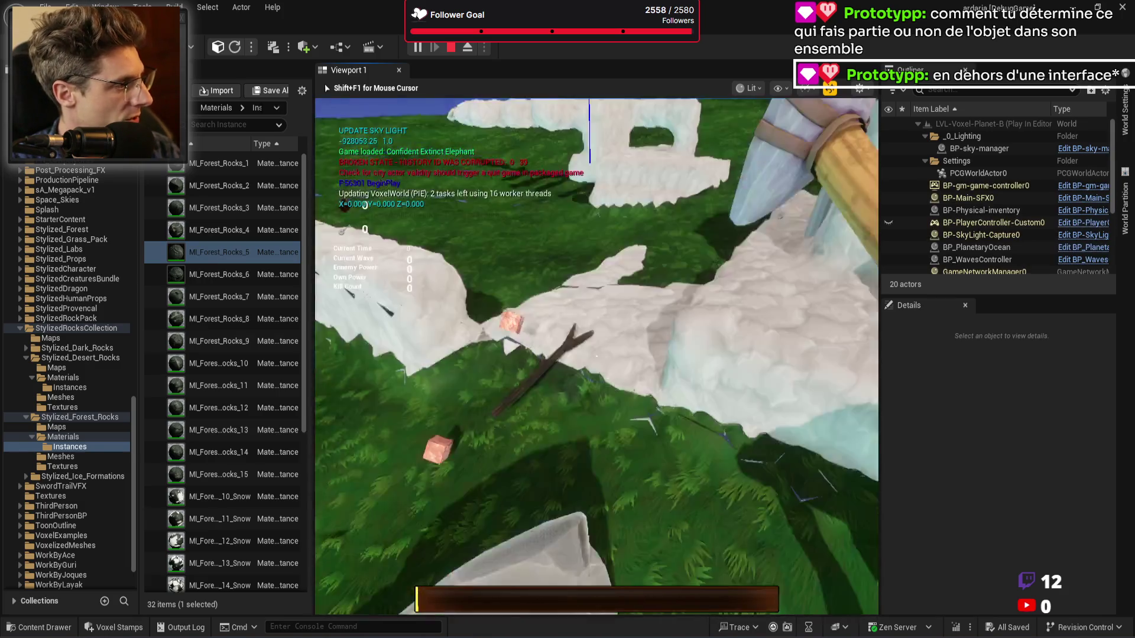
# Grab the clay pot with E to bring up its rotate, reset and release options.
pyautogui.press('e')
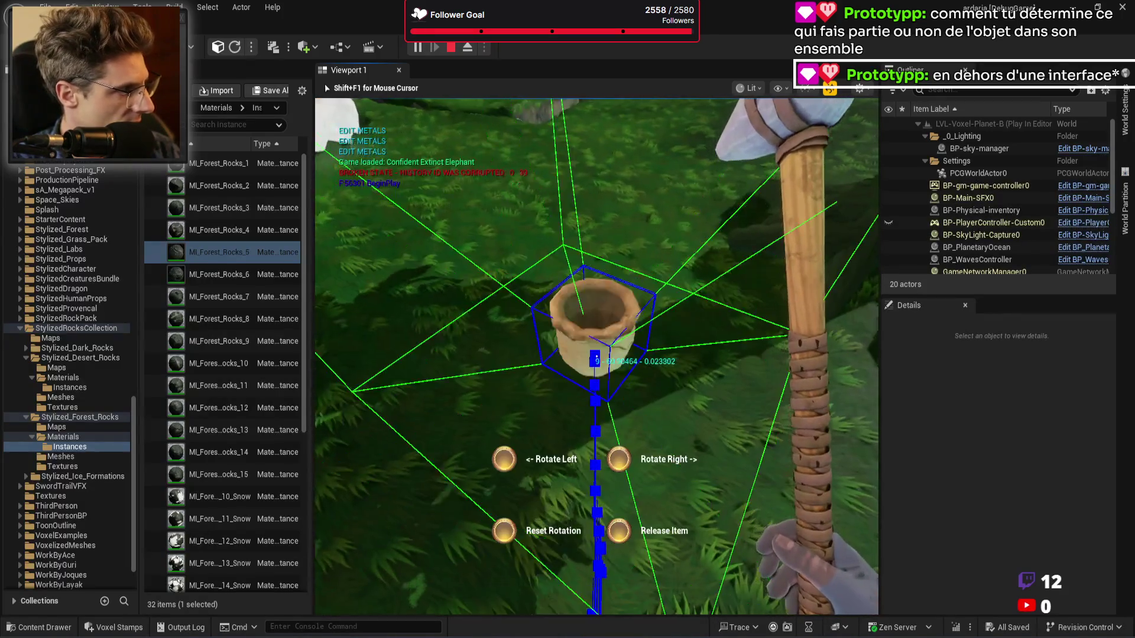
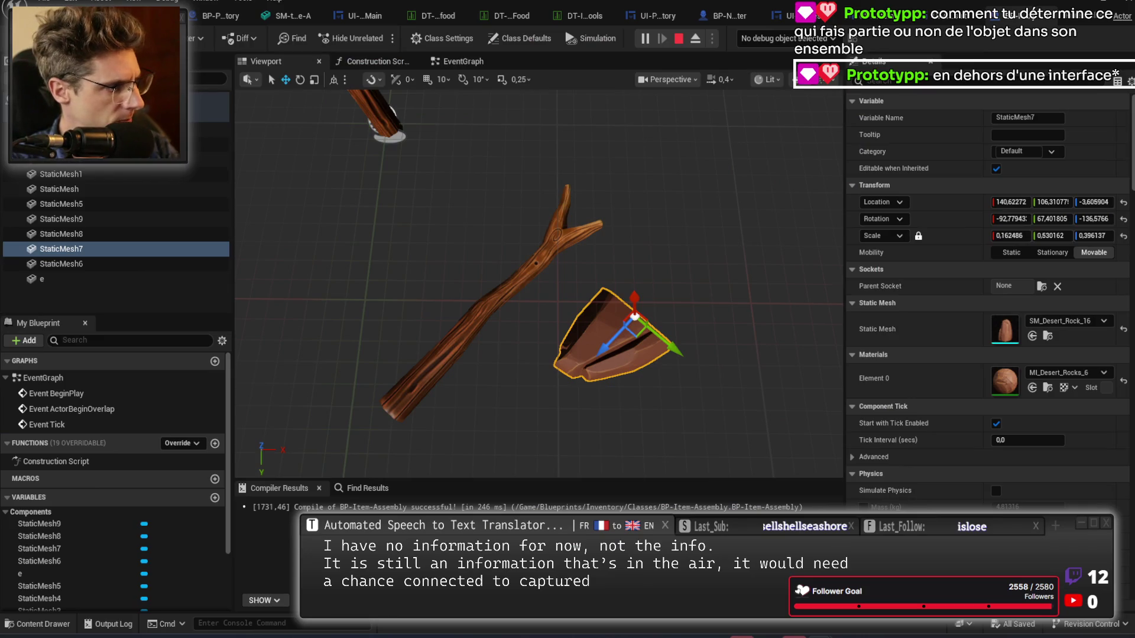
# Move the rock blade up and to the right, out of the stick's way.
pyautogui.moveTo(609, 345)
pyautogui.mouseDown()
pyautogui.moveTo(573, 384)
pyautogui.moveTo(636, 313)
pyautogui.moveTo(634, 292)
pyautogui.moveTo(532, 233)
pyautogui.moveTo(636, 291)
pyautogui.moveTo(682, 298)
pyautogui.mouseUp()
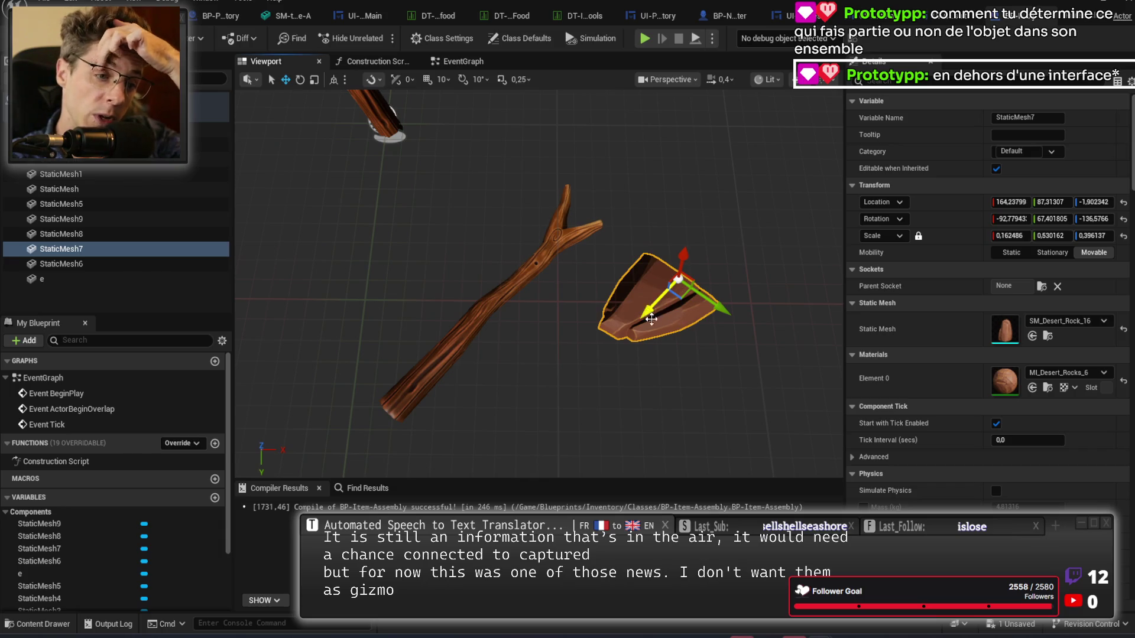
pyautogui.moveTo(670, 314)
pyautogui.mouseDown()
pyautogui.moveTo(496, 306)
pyautogui.moveTo(717, 248)
pyautogui.mouseUp()
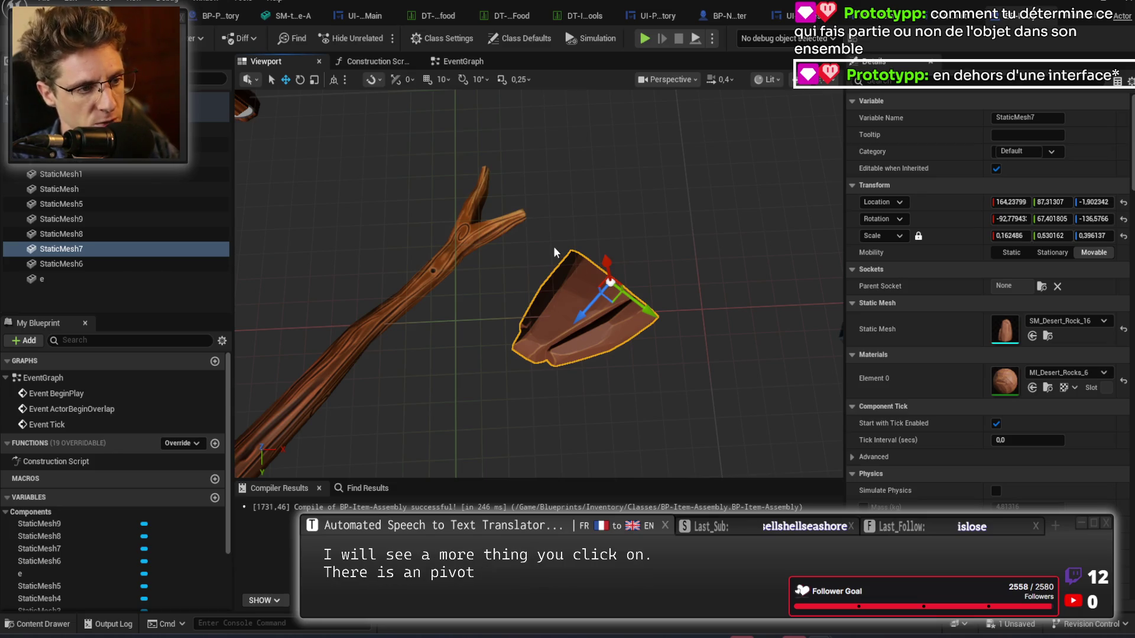
pyautogui.moveTo(485, 266)
pyautogui.mouseDown()
pyautogui.moveTo(456, 275)
pyautogui.moveTo(490, 276)
pyautogui.moveTo(510, 300)
pyautogui.mouseUp()
# Rotate the SM_Stick_01 stick upright to 346.35, 15.20, 36.71 and frame it.
pyautogui.click(509, 301)
pyautogui.moveTo(529, 348); pyautogui.dragTo(524, 332)
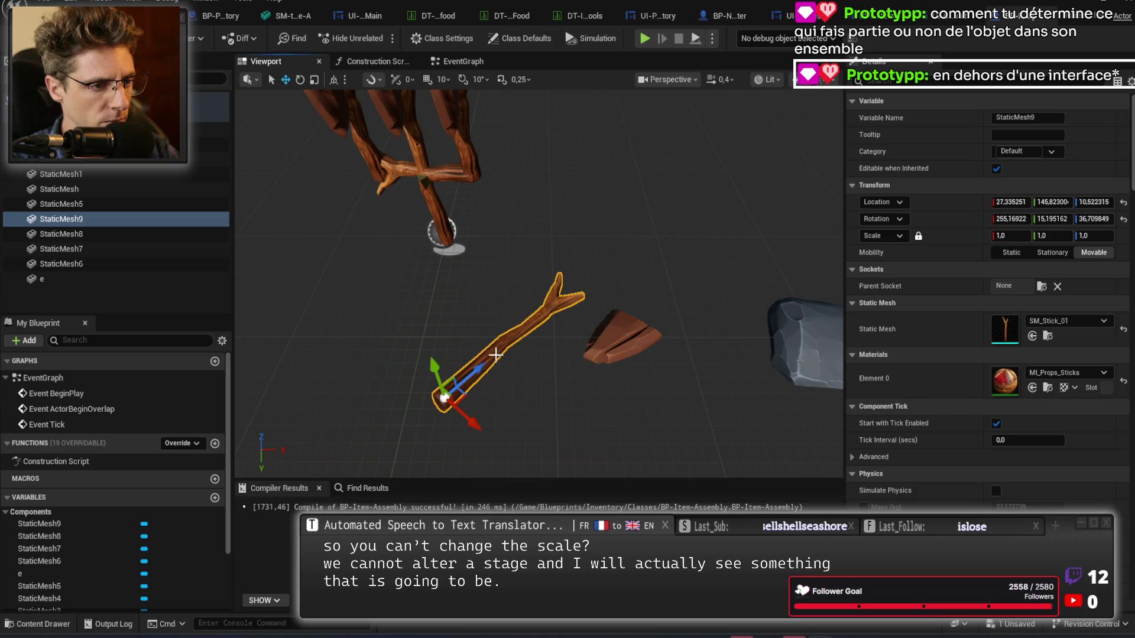
pyautogui.press('e')
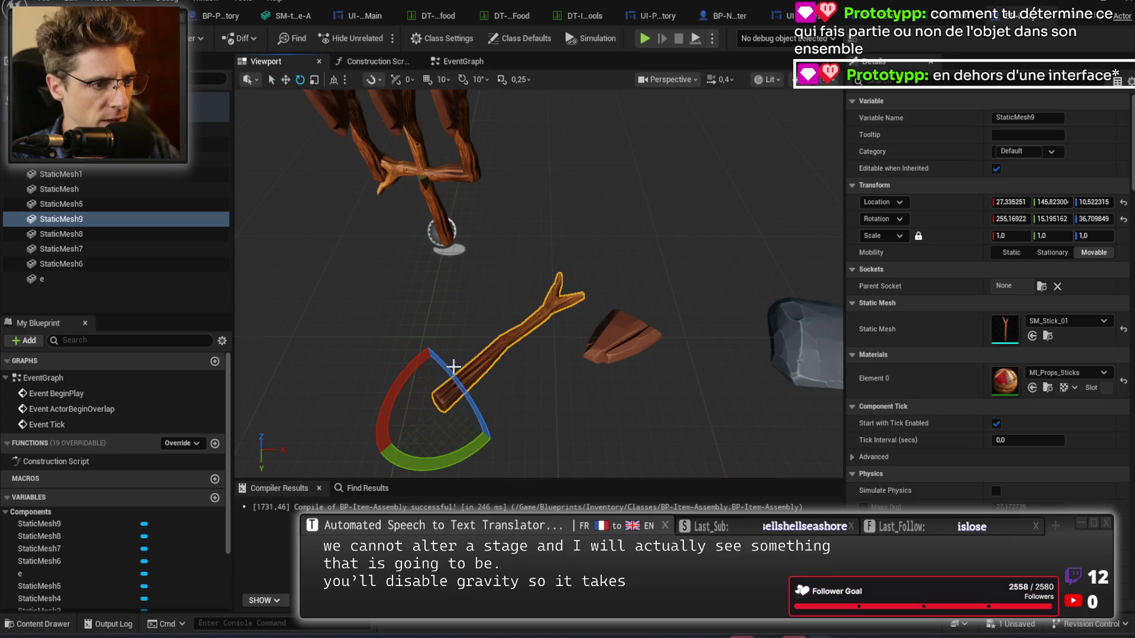
pyautogui.moveTo(420, 364); pyautogui.dragTo(460, 408)
pyautogui.press('f')
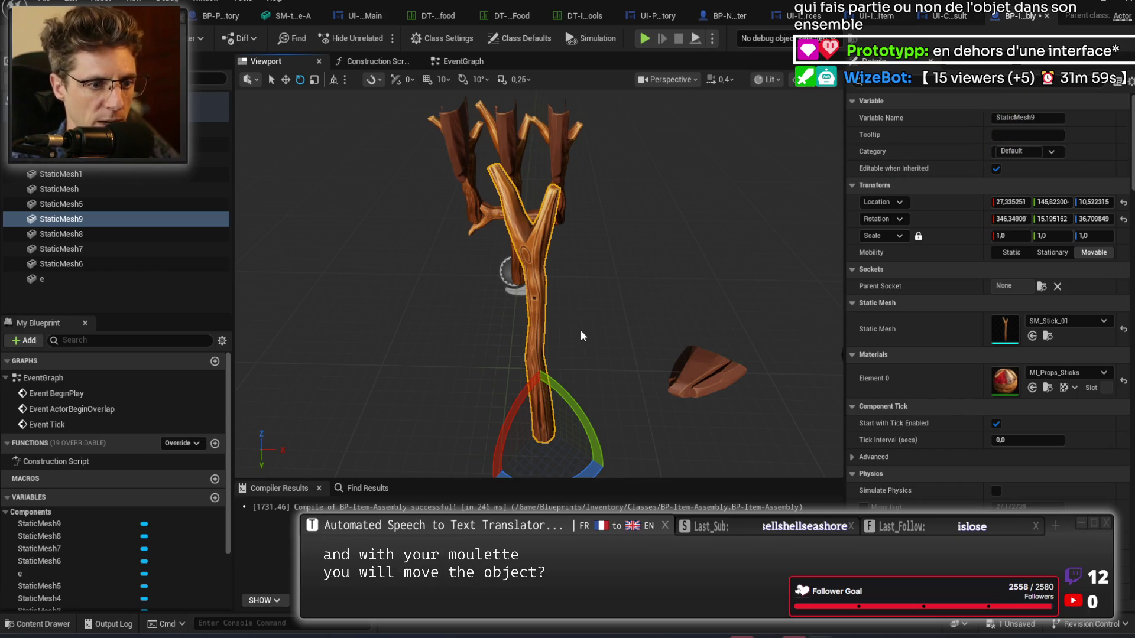
# Bring the rock blade over to the stick, turning and rolling it upright.
pyautogui.click(730, 376)
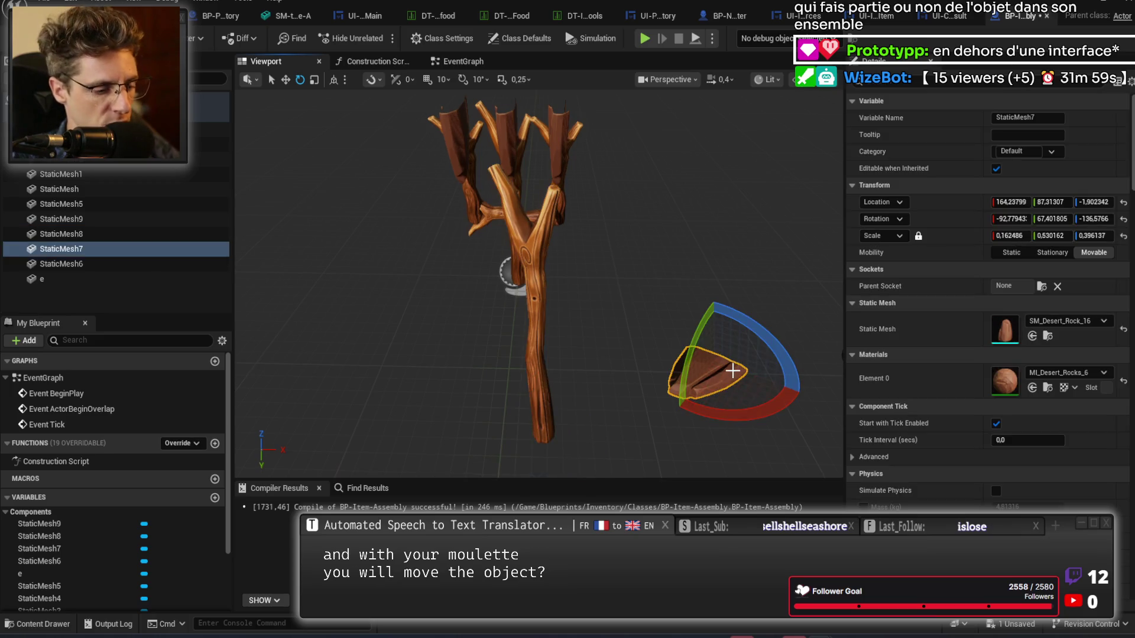
pyautogui.press('w')
pyautogui.moveTo(699, 379); pyautogui.dragTo(665, 445)
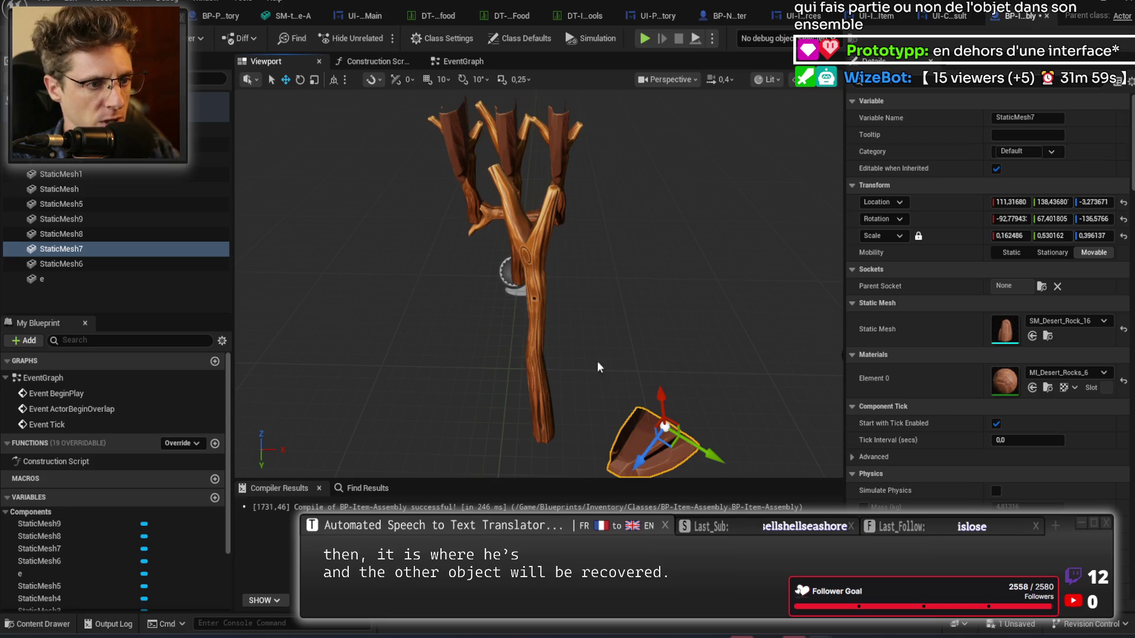
pyautogui.moveTo(666, 418)
pyautogui.mouseDown()
pyautogui.moveTo(534, 388)
pyautogui.moveTo(524, 260)
pyautogui.moveTo(502, 286)
pyautogui.moveTo(543, 272)
pyautogui.moveTo(524, 254)
pyautogui.mouseUp()
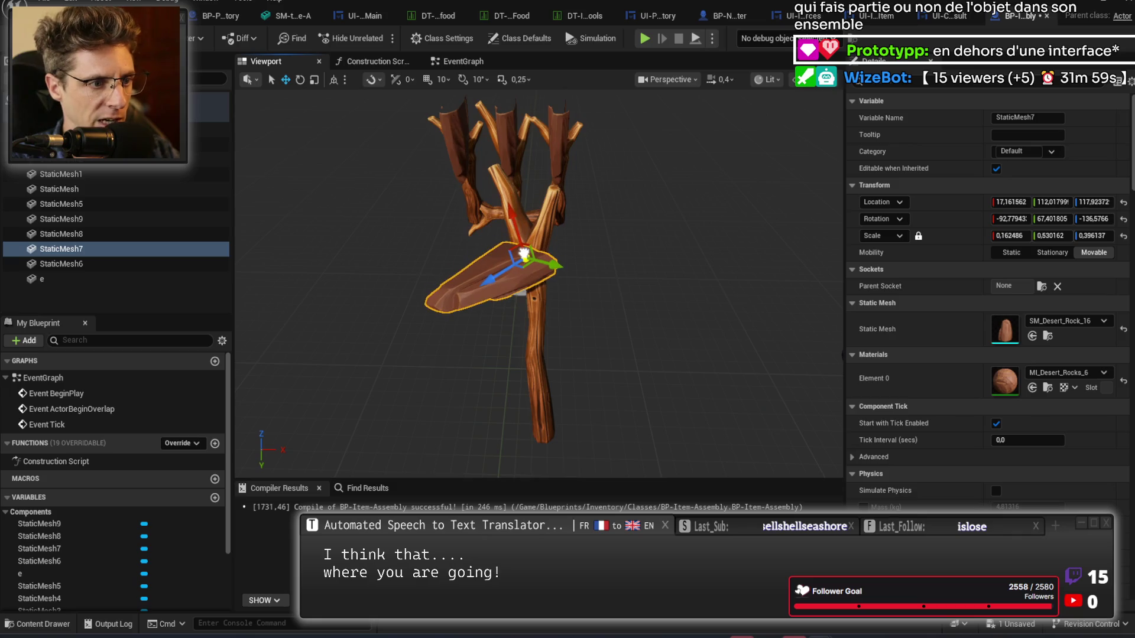
pyautogui.press('e')
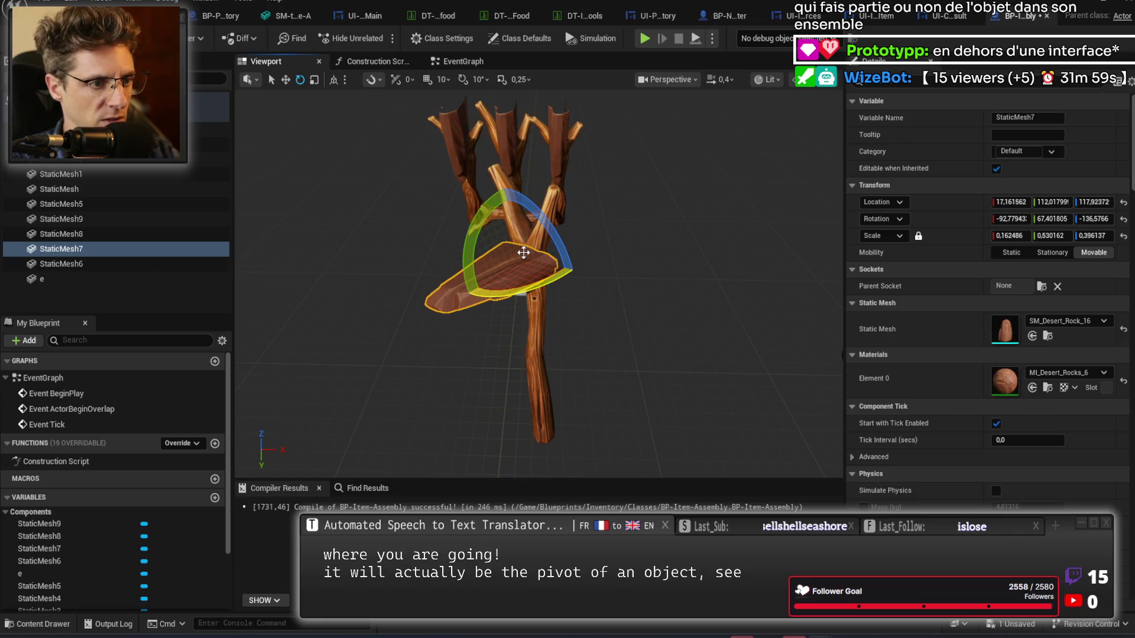
pyautogui.moveTo(502, 188)
pyautogui.mouseDown()
pyautogui.moveTo(532, 195)
pyautogui.moveTo(581, 297)
pyautogui.mouseUp()
pyautogui.moveTo(483, 216); pyautogui.dragTo(482, 230)
pyautogui.moveTo(527, 287); pyautogui.dragTo(522, 259)
# Roll the rock against the stick and lift it beside the upper fork.
pyautogui.moveTo(666, 331); pyautogui.dragTo(717, 335)
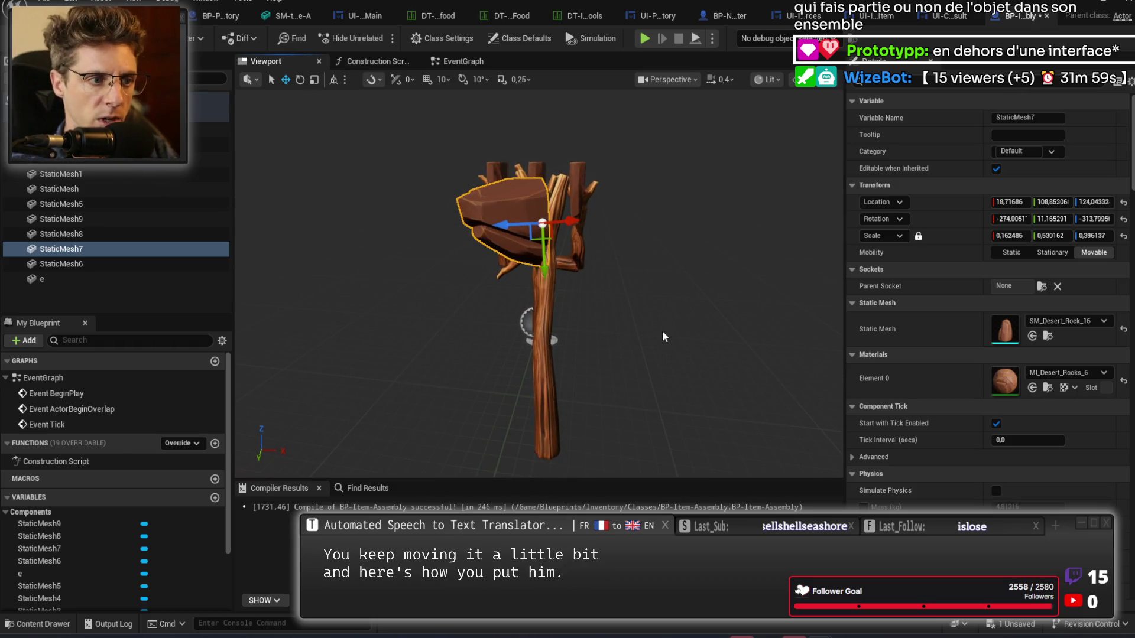
pyautogui.press('e')
pyautogui.moveTo(585, 254); pyautogui.dragTo(566, 317)
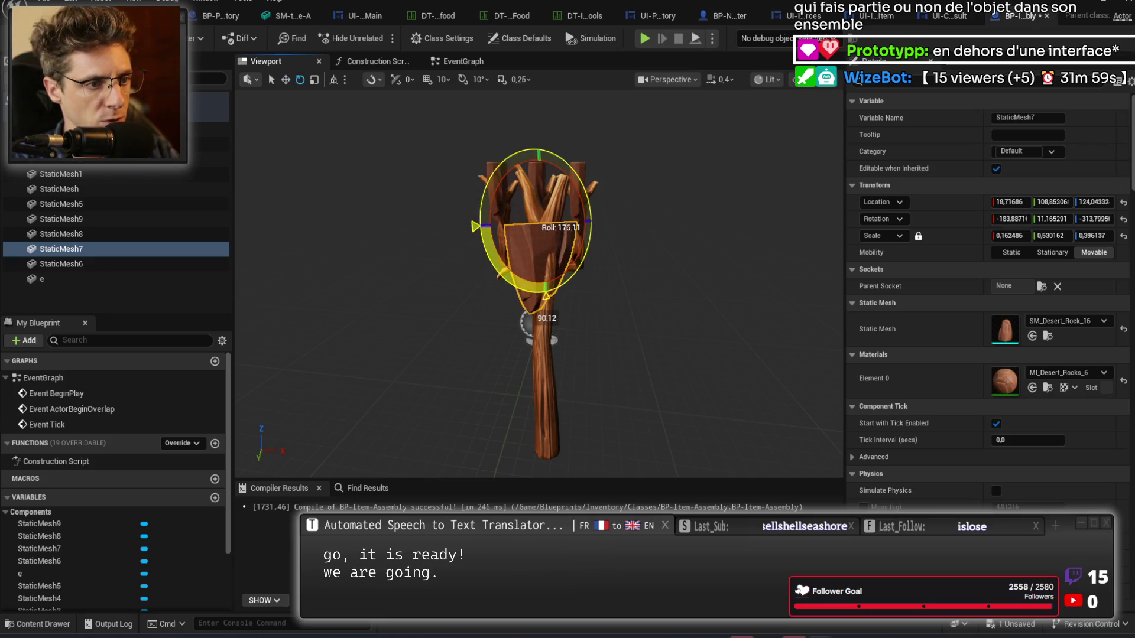
pyautogui.press('w')
pyautogui.moveTo(535, 266)
pyautogui.mouseDown()
pyautogui.moveTo(535, 331)
pyautogui.moveTo(531, 190)
pyautogui.moveTo(559, 178)
pyautogui.moveTo(591, 182)
pyautogui.moveTo(523, 276)
pyautogui.mouseUp()
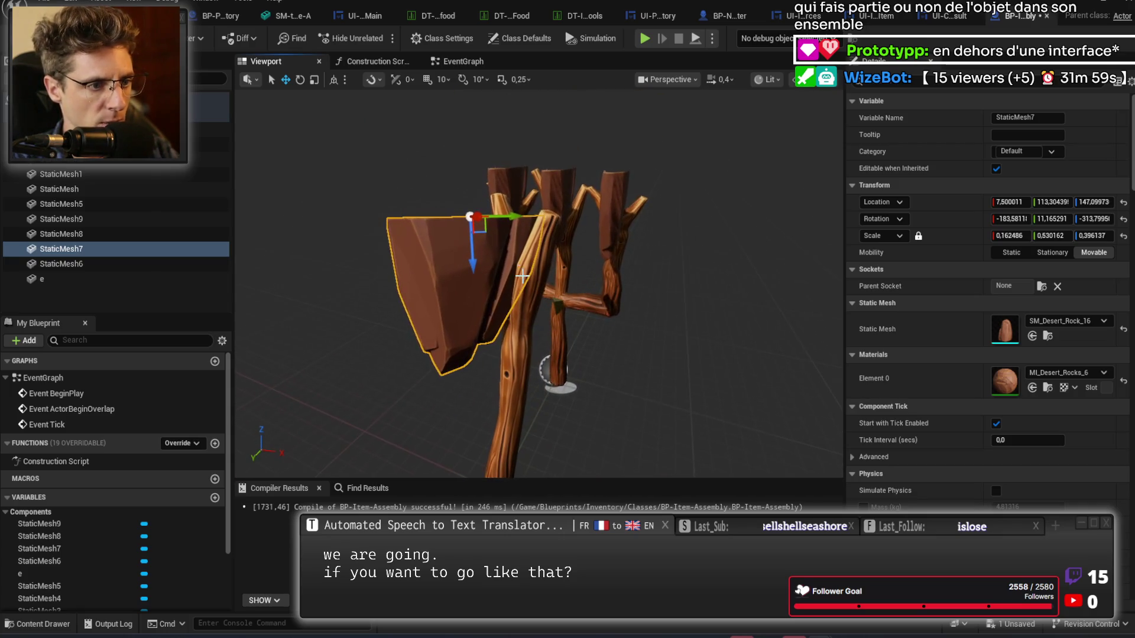
pyautogui.moveTo(564, 310); pyautogui.dragTo(507, 285)
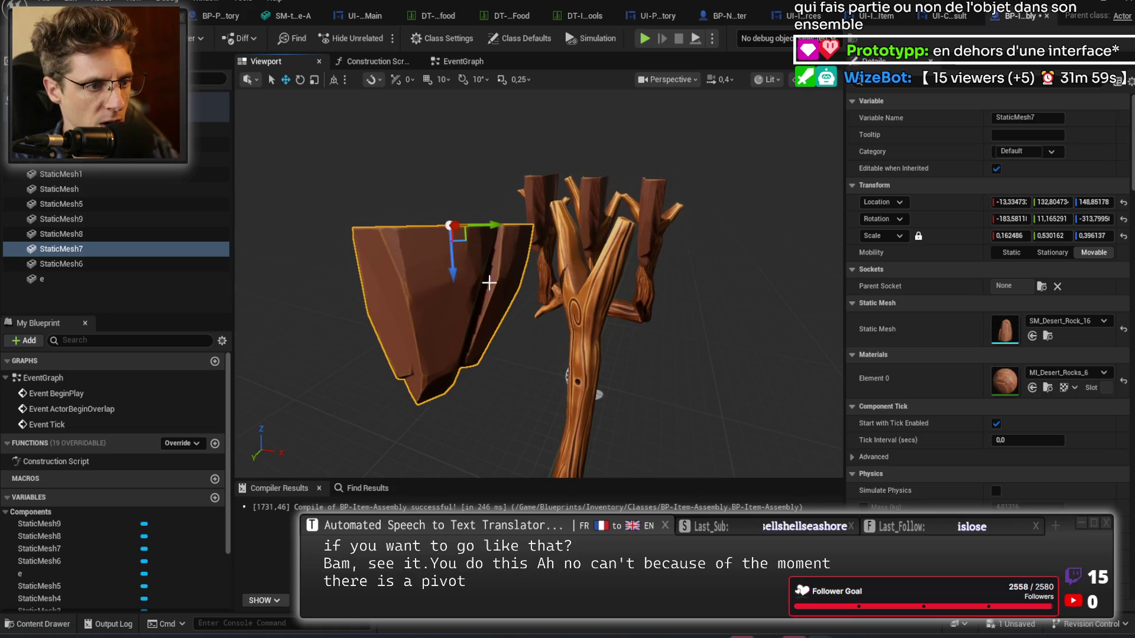
pyautogui.moveTo(460, 242)
pyautogui.mouseDown()
pyautogui.moveTo(499, 236)
pyautogui.moveTo(479, 228)
pyautogui.mouseUp()
# Slide the rock right so it rests on the fork at 6.35, 113.10, 151.89.
pyautogui.moveTo(572, 283); pyautogui.dragTo(578, 287)
pyautogui.scroll(5, 555, 391)
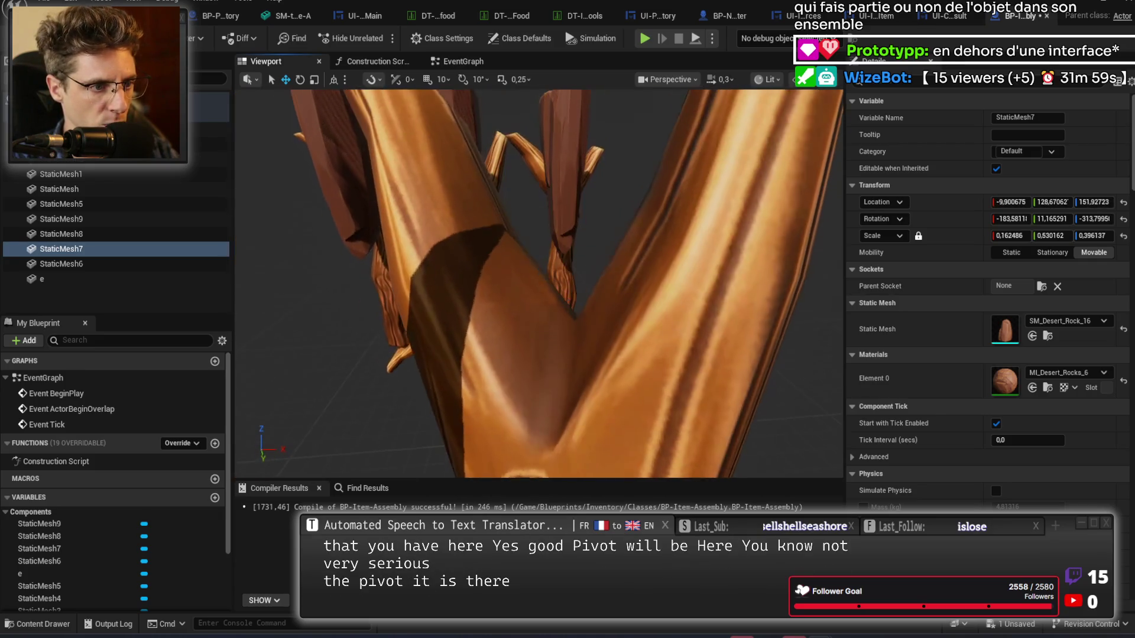
pyautogui.scroll(-5, 538, 283)
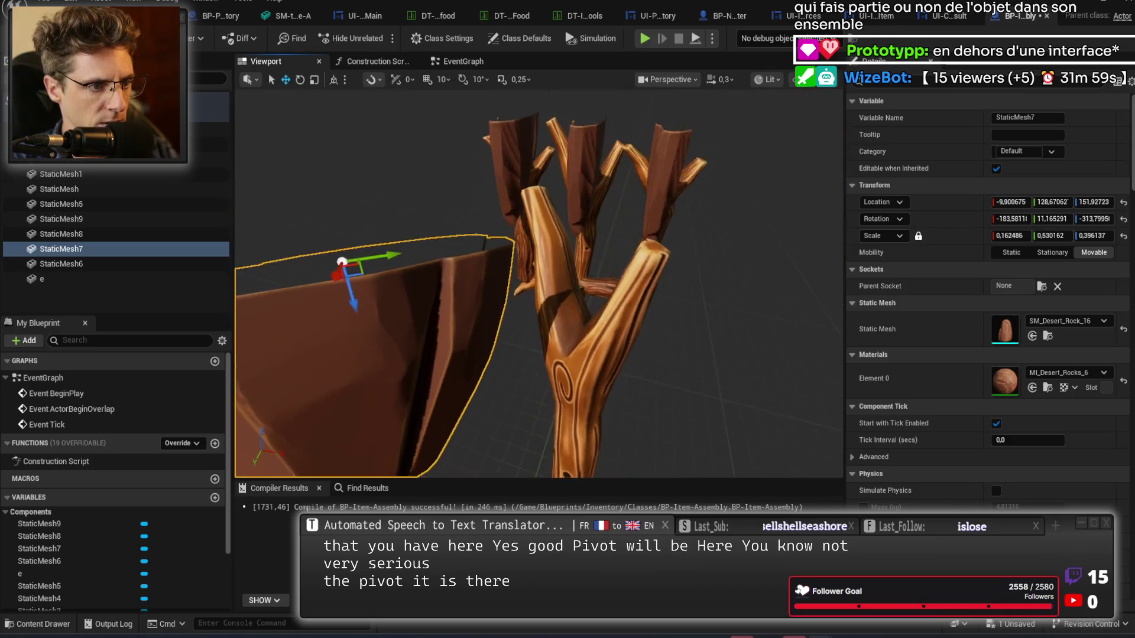
pyautogui.moveTo(393, 215); pyautogui.dragTo(525, 202)
pyautogui.moveTo(644, 383)
pyautogui.mouseDown()
pyautogui.moveTo(579, 378)
pyautogui.moveTo(535, 241)
pyautogui.mouseUp()
# Switch the selection back and forth between the stick and the rock blade.
pyautogui.click(566, 277)
pyautogui.click(520, 230)
pyautogui.click(563, 233)
pyautogui.click(520, 232)
pyautogui.click(554, 260)
pyautogui.click(555, 268)
pyautogui.click(515, 228)
pyautogui.click(554, 266)
pyautogui.click(514, 224)
pyautogui.click(557, 258)
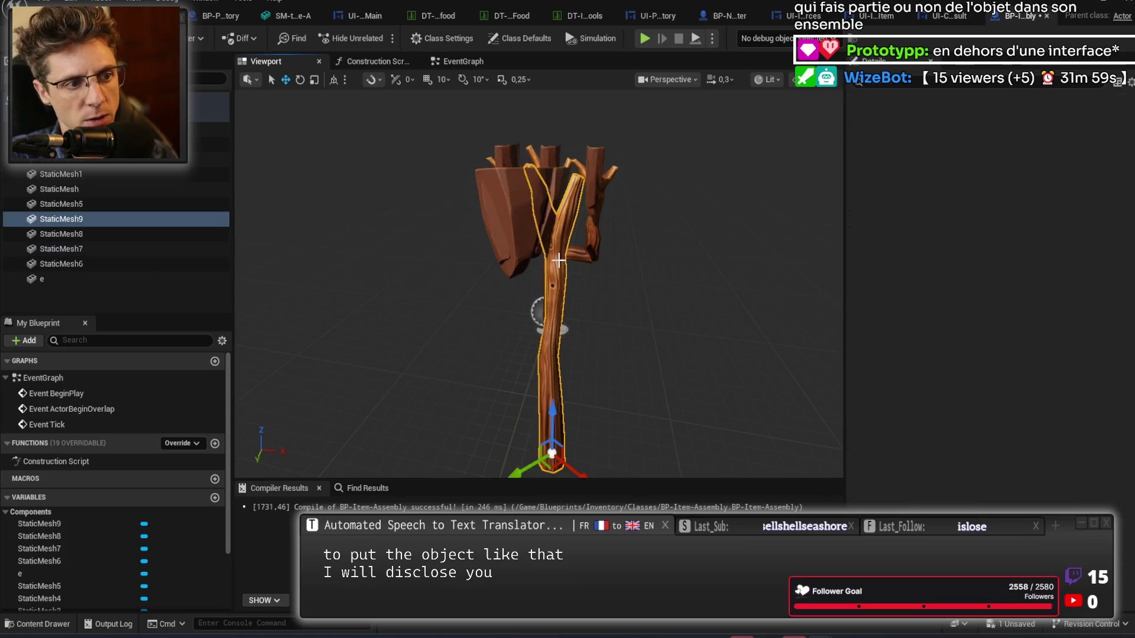
pyautogui.click(539, 235)
pyautogui.click(551, 249)
pyautogui.click(519, 234)
pyautogui.click(551, 284)
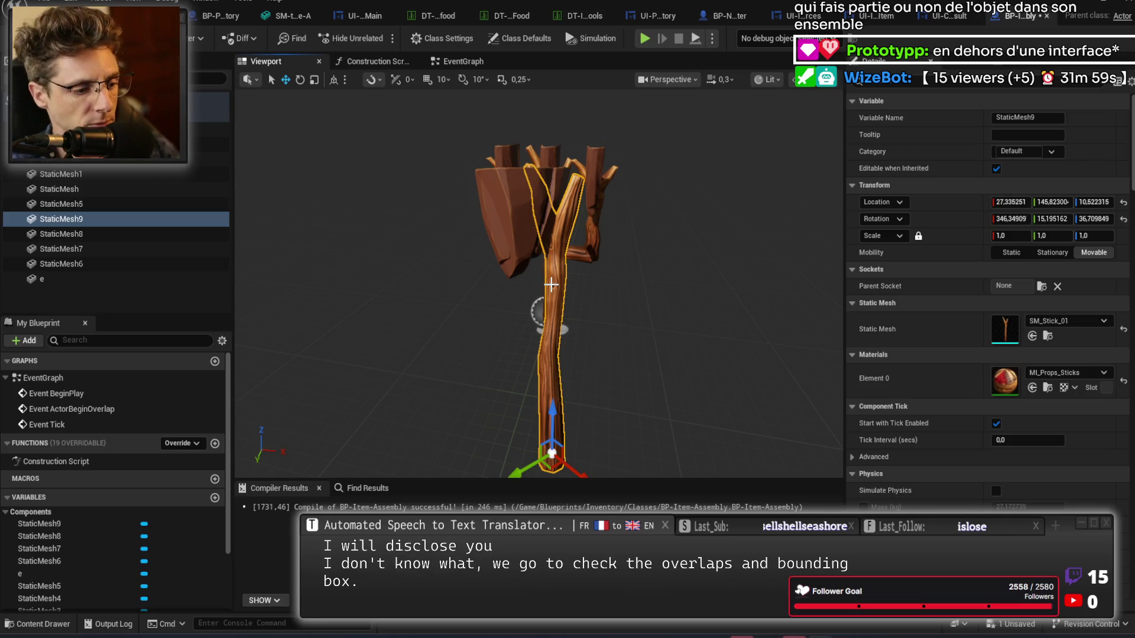
# Parent the stick under the rock blade in Components and rotate it slightly.
pyautogui.moveTo(608, 287); pyautogui.dragTo(562, 299)
pyautogui.moveTo(594, 432)
pyautogui.mouseDown()
pyautogui.moveTo(512, 291)
pyautogui.moveTo(567, 361)
pyautogui.mouseUp()
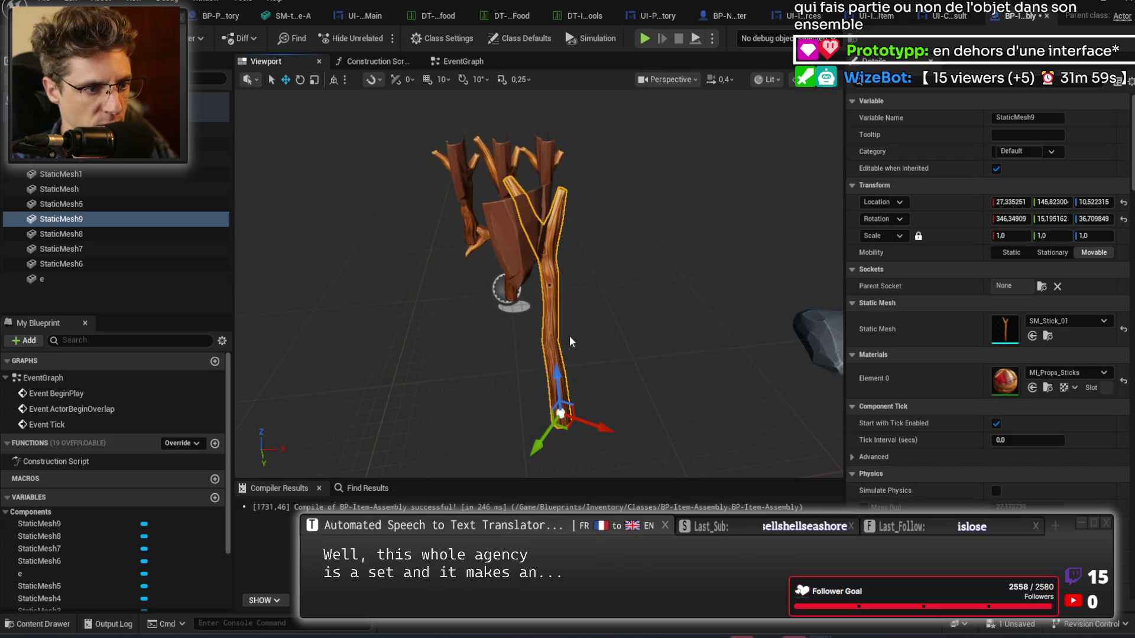
pyautogui.press('e')
pyautogui.click(118, 248)
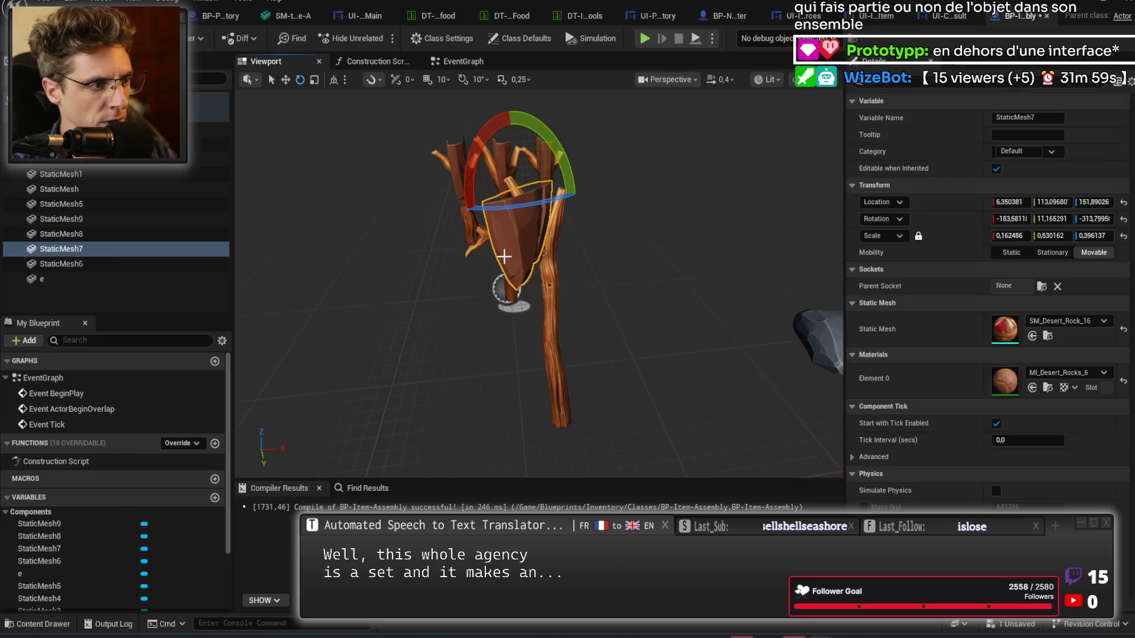
pyautogui.click(546, 295)
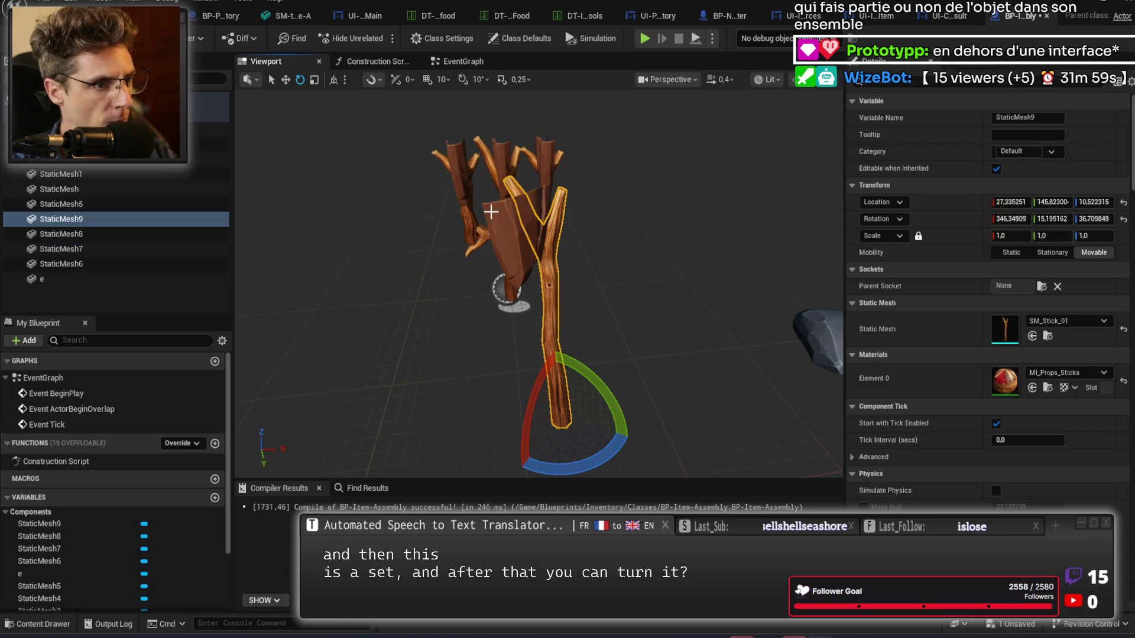
pyautogui.moveTo(106, 219); pyautogui.dragTo(102, 251)
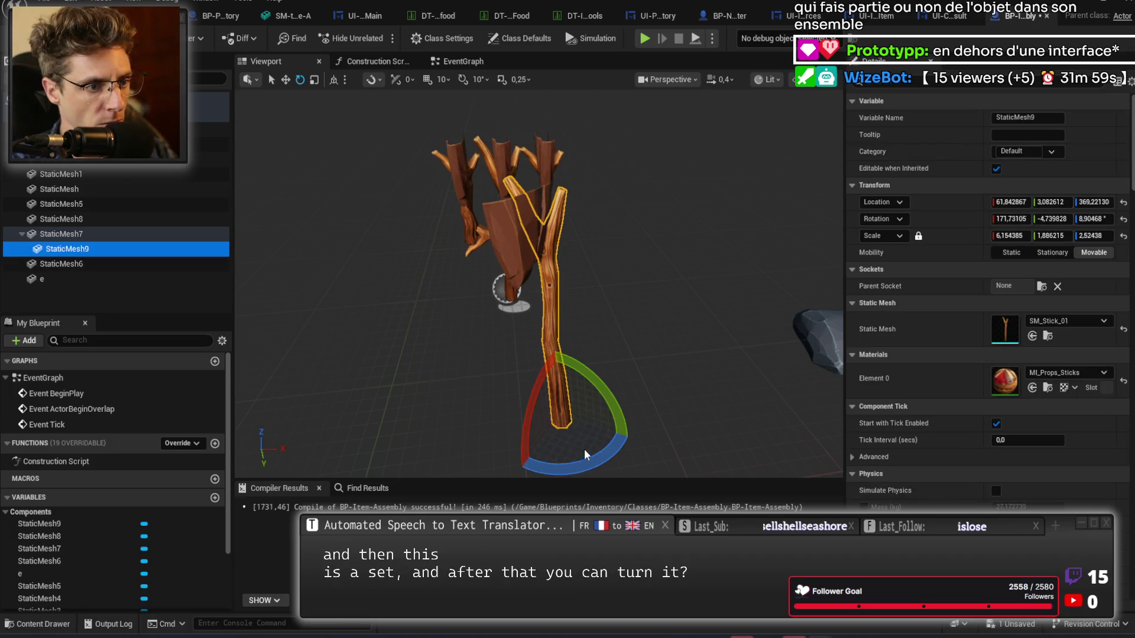
pyautogui.moveTo(587, 467)
pyautogui.mouseDown()
pyautogui.moveTo(621, 443)
pyautogui.moveTo(591, 467)
pyautogui.mouseUp()
# Reverse the hierarchy, nesting StaticMesh7 under StaticMesh9, then turn the stick.
pyautogui.click(142, 234)
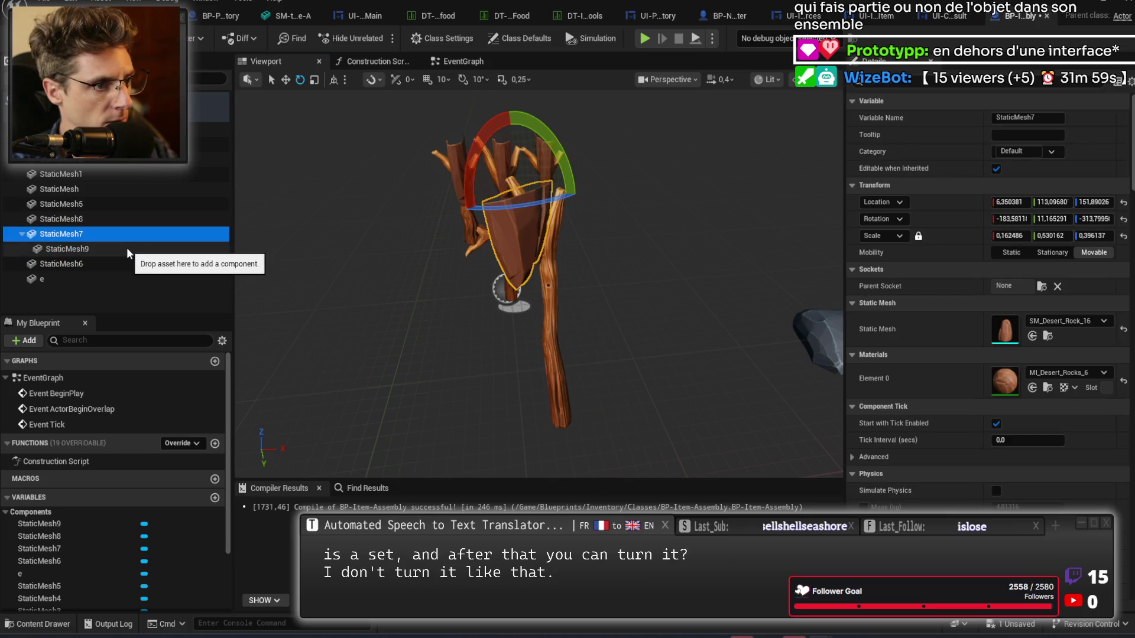
pyautogui.click(127, 249)
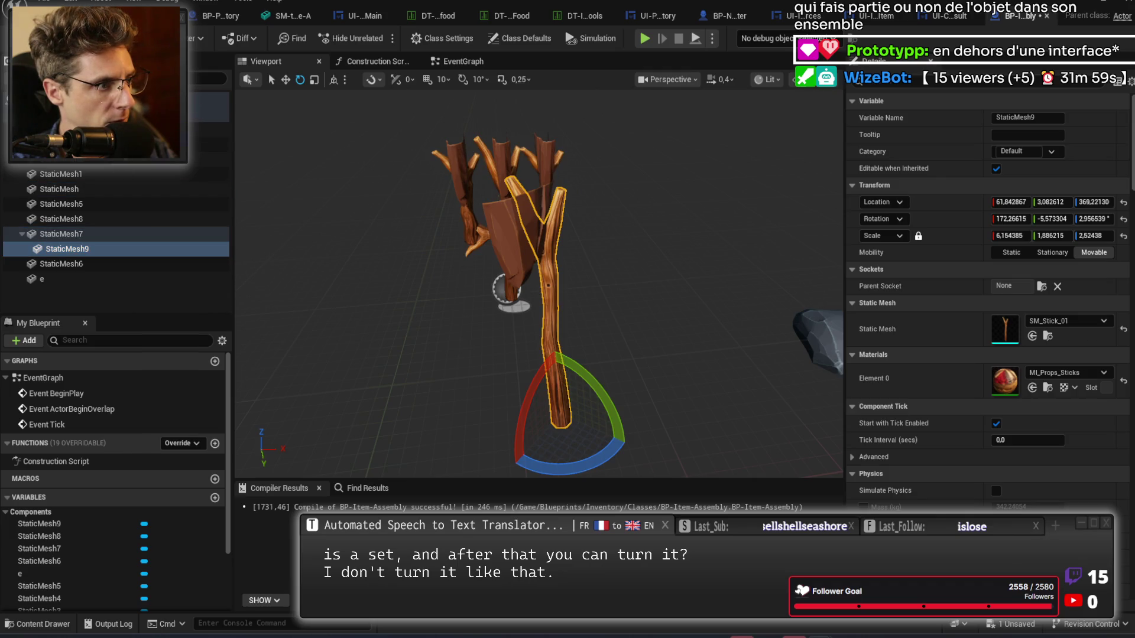
pyautogui.moveTo(65, 249); pyautogui.dragTo(114, 201)
pyautogui.click(75, 248)
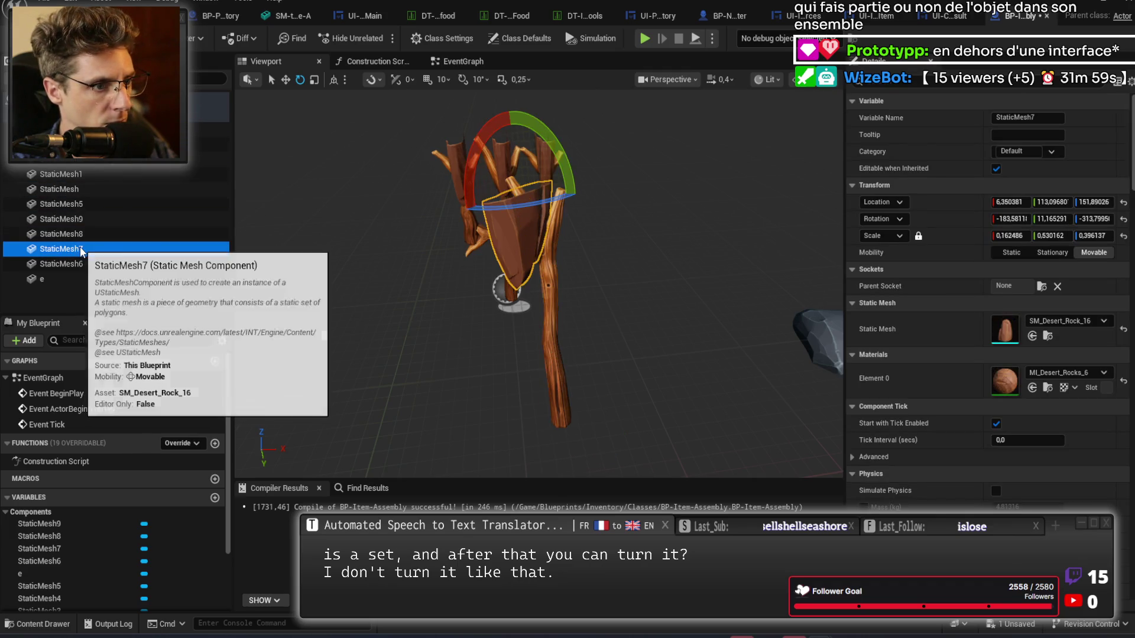
pyautogui.moveTo(77, 250); pyautogui.dragTo(101, 215)
pyautogui.click(98, 219)
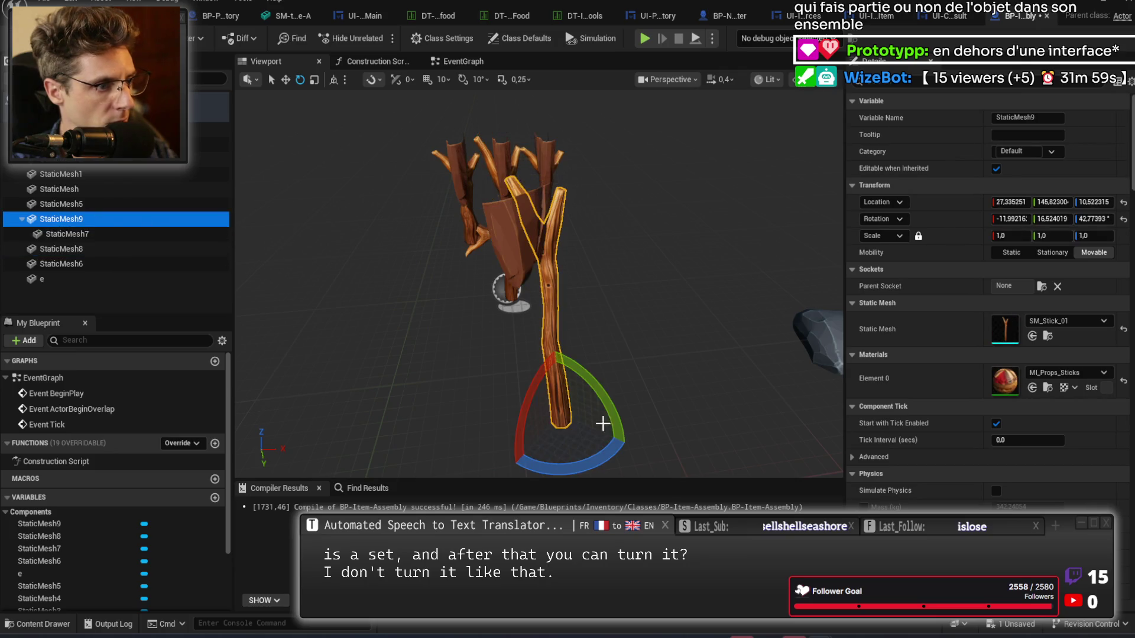
pyautogui.moveTo(578, 462)
pyautogui.mouseDown()
pyautogui.moveTo(630, 443)
pyautogui.moveTo(595, 418)
pyautogui.mouseUp()
# Pitch the rock blade down and slide it to the left.
pyautogui.click(582, 223)
pyautogui.moveTo(583, 222); pyautogui.dragTo(614, 217)
pyautogui.moveTo(562, 167)
pyautogui.mouseDown()
pyautogui.moveTo(591, 195)
pyautogui.moveTo(609, 239)
pyautogui.moveTo(560, 274)
pyautogui.mouseUp()
pyautogui.press('w')
pyautogui.moveTo(593, 234); pyautogui.dragTo(565, 233)
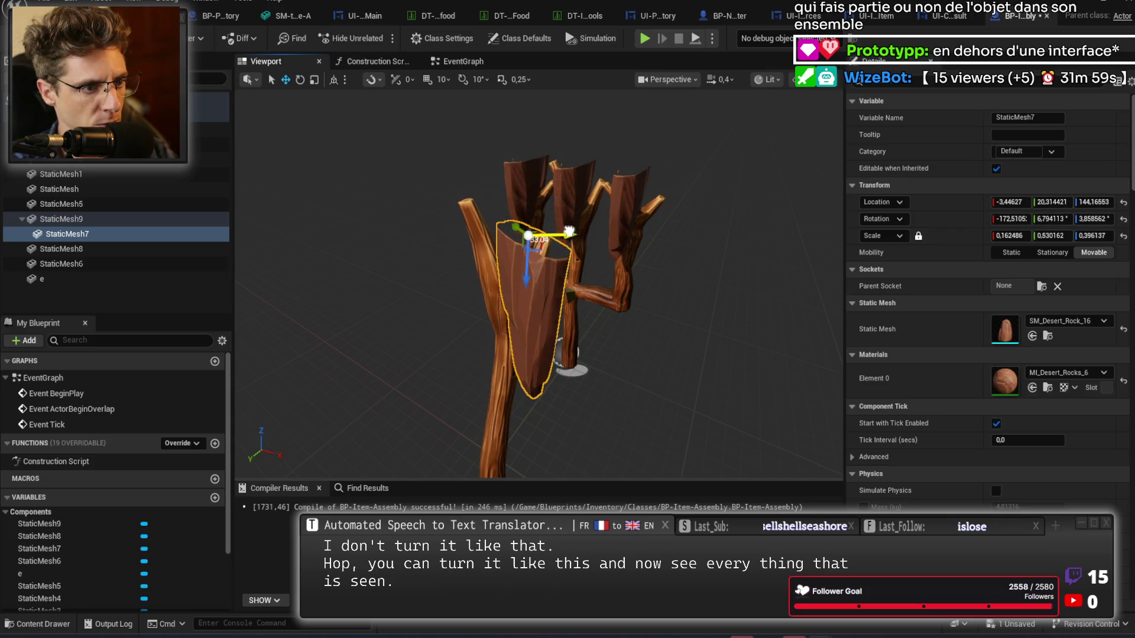
pyautogui.scroll(10, 569, 231)
# Roll the blade around on the stick to a new angle.
pyautogui.moveTo(539, 284)
pyautogui.mouseDown()
pyautogui.moveTo(455, 260)
pyautogui.moveTo(553, 213)
pyautogui.moveTo(501, 229)
pyautogui.moveTo(503, 313)
pyautogui.moveTo(476, 323)
pyautogui.moveTo(491, 308)
pyautogui.moveTo(576, 337)
pyautogui.mouseUp()
pyautogui.press('e')
pyautogui.press('w')
pyautogui.press('e')
pyautogui.moveTo(555, 273)
pyautogui.mouseDown()
pyautogui.moveTo(566, 299)
pyautogui.moveTo(523, 283)
pyautogui.moveTo(544, 308)
pyautogui.moveTo(617, 322)
pyautogui.moveTo(559, 311)
pyautogui.mouseUp()
pyautogui.press('w')
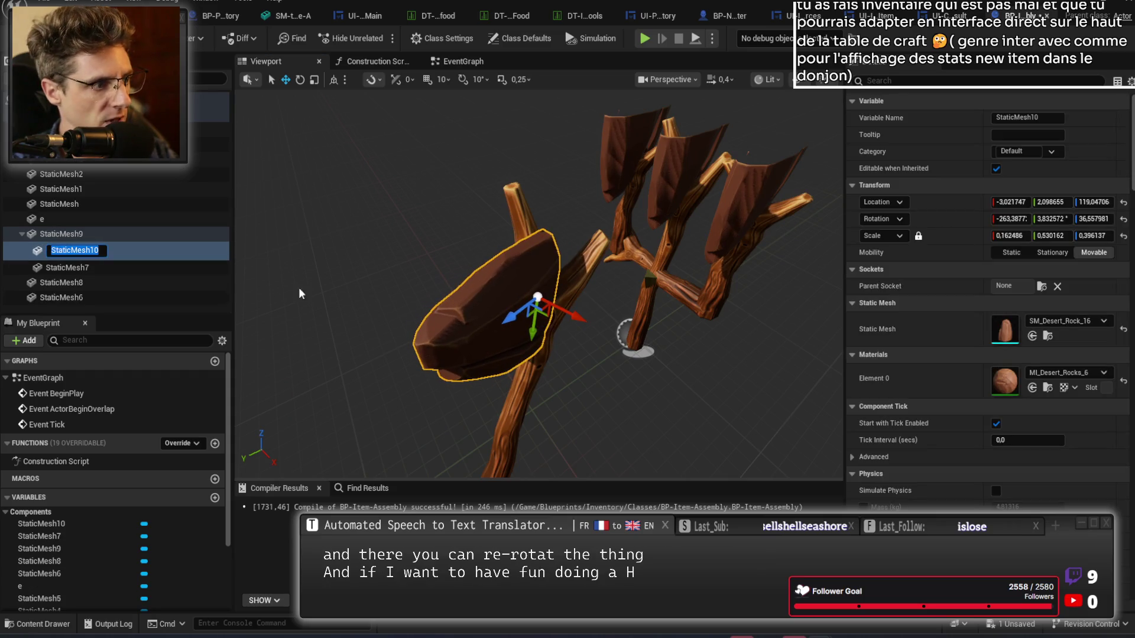
# Duplicate the rock blade as StaticMesh10 and tilt the original on its pitch.
pyautogui.hotkey('ctrl', 'd')
pyautogui.moveTo(100, 260)
pyautogui.mouseDown()
pyautogui.moveTo(112, 226)
pyautogui.moveTo(116, 262)
pyautogui.mouseUp()
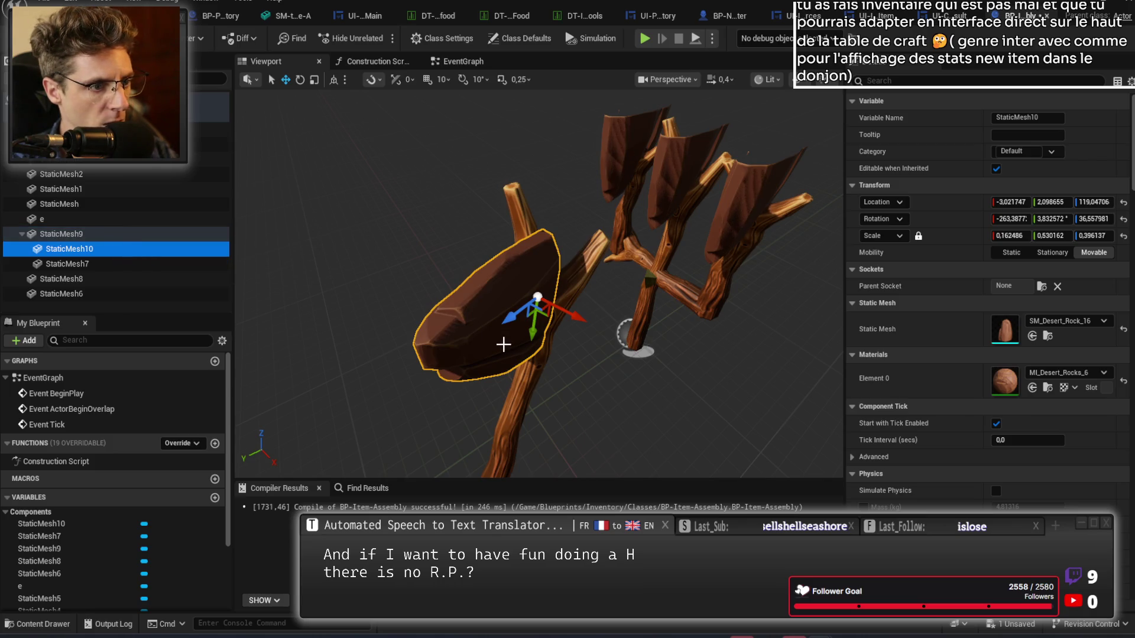
pyautogui.click(67, 263)
pyautogui.press('e')
pyautogui.moveTo(543, 341); pyautogui.dragTo(585, 355)
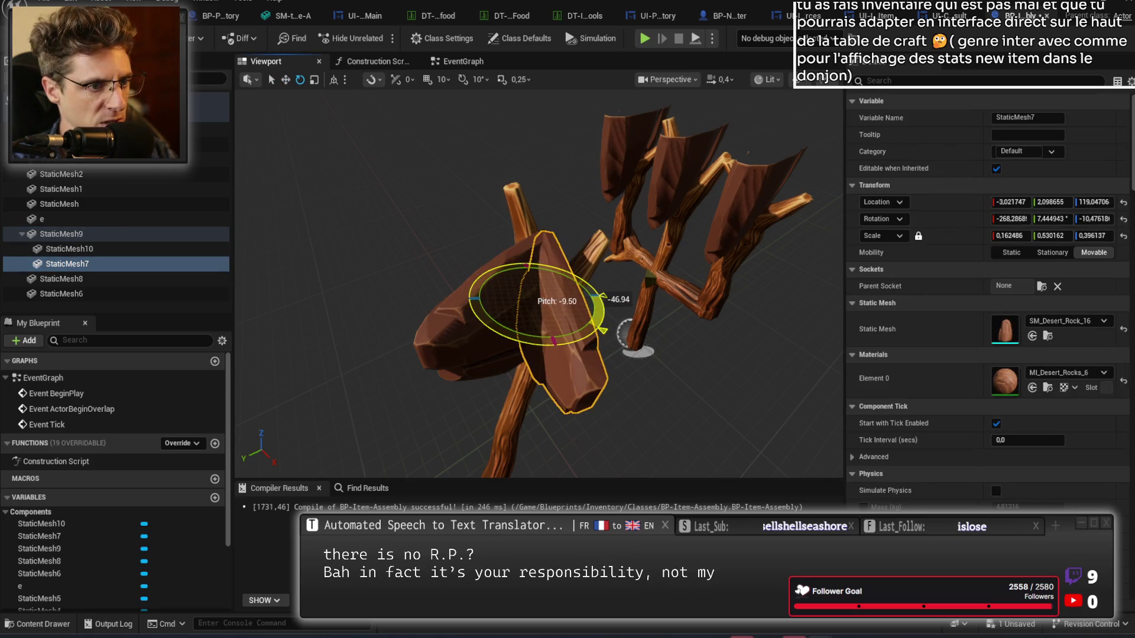
pyautogui.moveTo(617, 285)
pyautogui.mouseDown()
pyautogui.moveTo(567, 289)
pyautogui.moveTo(592, 287)
pyautogui.moveTo(556, 257)
pyautogui.moveTo(657, 288)
pyautogui.mouseUp()
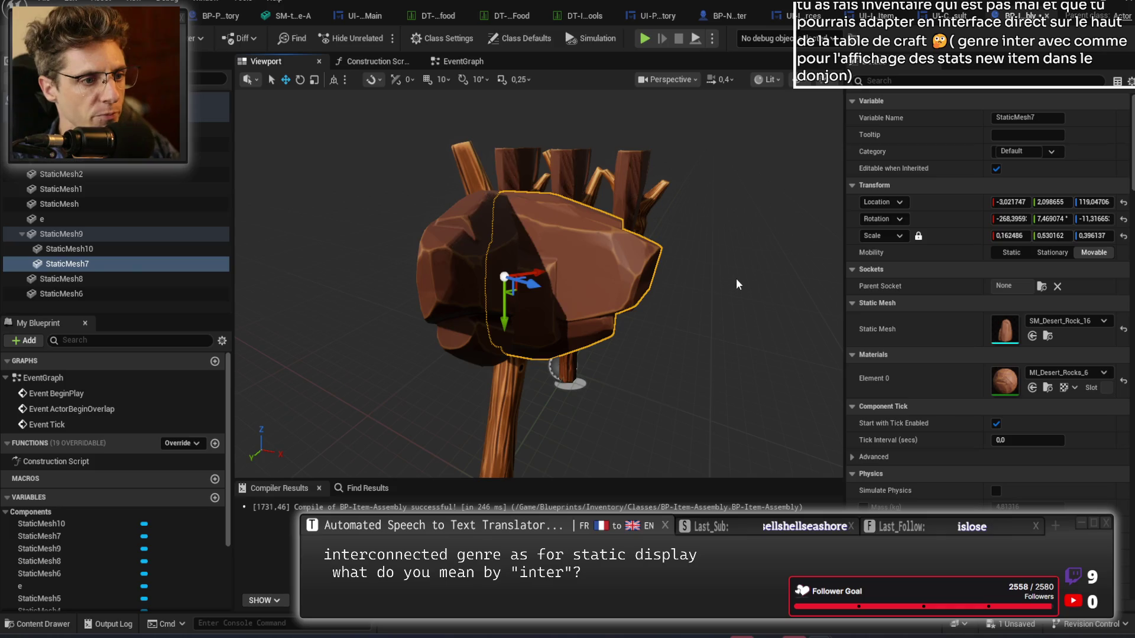
# Rotate the blade toward the stick so both blades sit around its top.
pyautogui.moveTo(677, 268)
pyautogui.mouseDown()
pyautogui.moveTo(532, 266)
pyautogui.moveTo(585, 275)
pyautogui.moveTo(534, 299)
pyautogui.moveTo(516, 263)
pyautogui.mouseUp()
pyautogui.press('e')
pyautogui.press('w')
pyautogui.moveTo(639, 294)
pyautogui.mouseDown()
pyautogui.moveTo(591, 284)
pyautogui.moveTo(579, 260)
pyautogui.moveTo(585, 277)
pyautogui.moveTo(597, 266)
pyautogui.moveTo(558, 305)
pyautogui.moveTo(554, 289)
pyautogui.mouseUp()
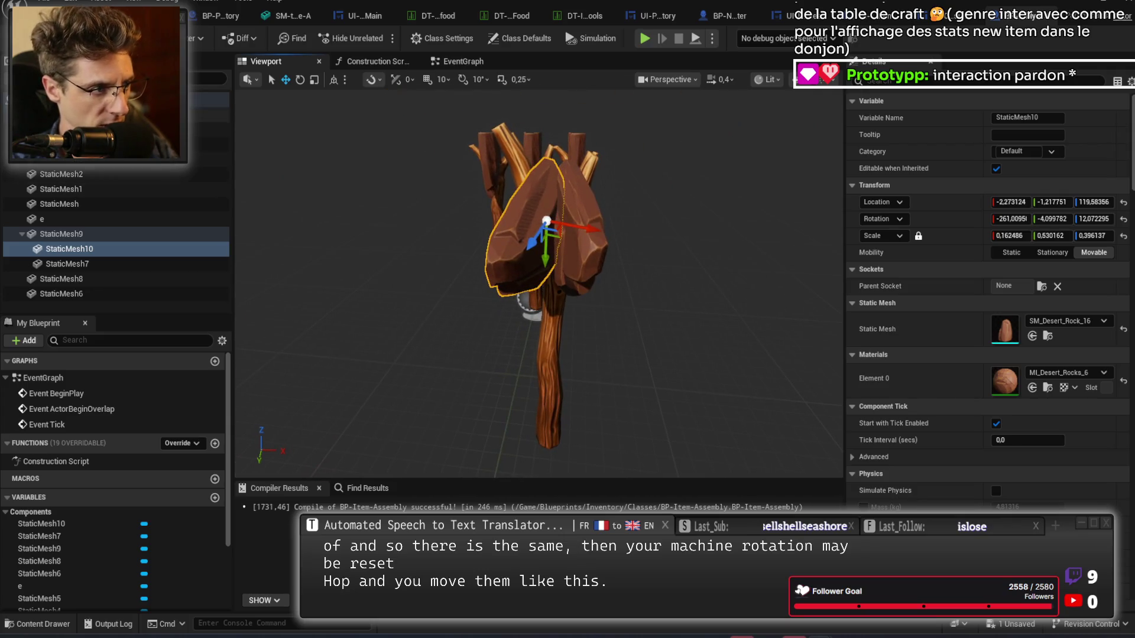
pyautogui.click(680, 355)
pyautogui.moveTo(680, 355)
pyautogui.mouseDown()
pyautogui.moveTo(639, 352)
pyautogui.moveTo(654, 352)
pyautogui.mouseUp()
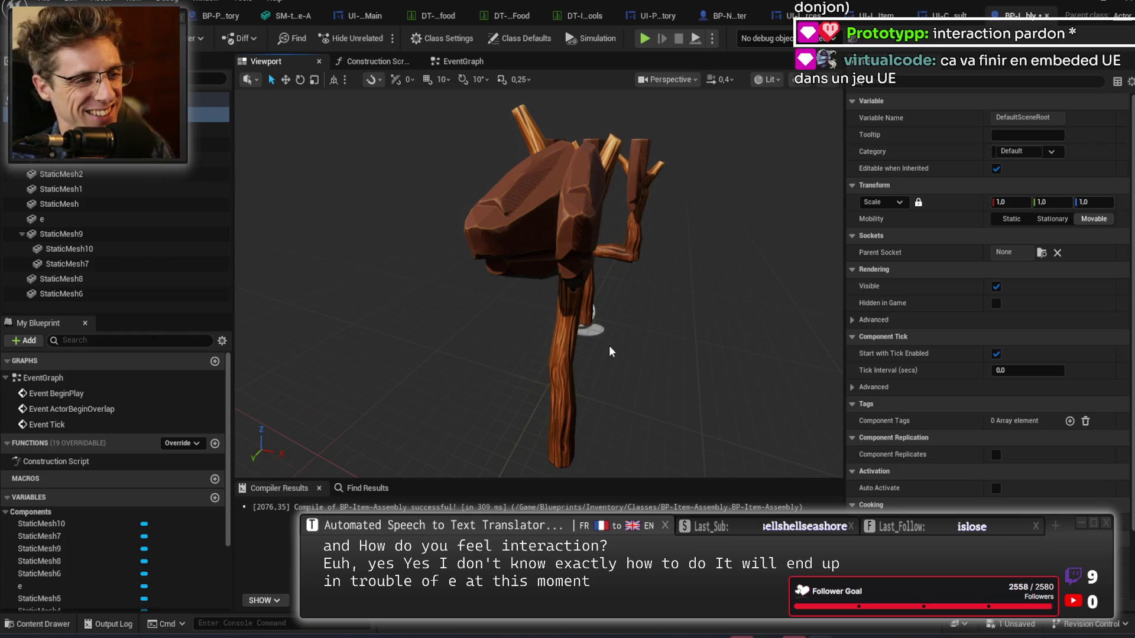
# Inspect the two rock blades and select the gold pyramid at the fork.
pyautogui.moveTo(587, 291)
pyautogui.mouseDown()
pyautogui.moveTo(668, 291)
pyautogui.moveTo(647, 263)
pyautogui.moveTo(650, 234)
pyautogui.moveTo(633, 254)
pyautogui.mouseUp()
pyautogui.click(603, 236)
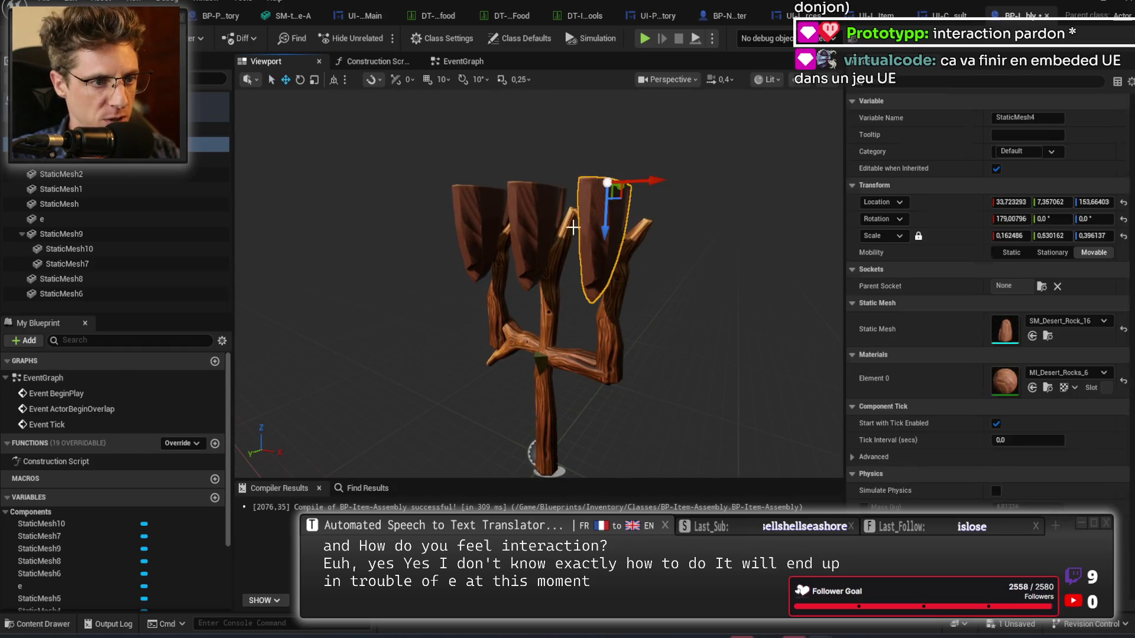
pyautogui.click(522, 231)
pyautogui.click(736, 244)
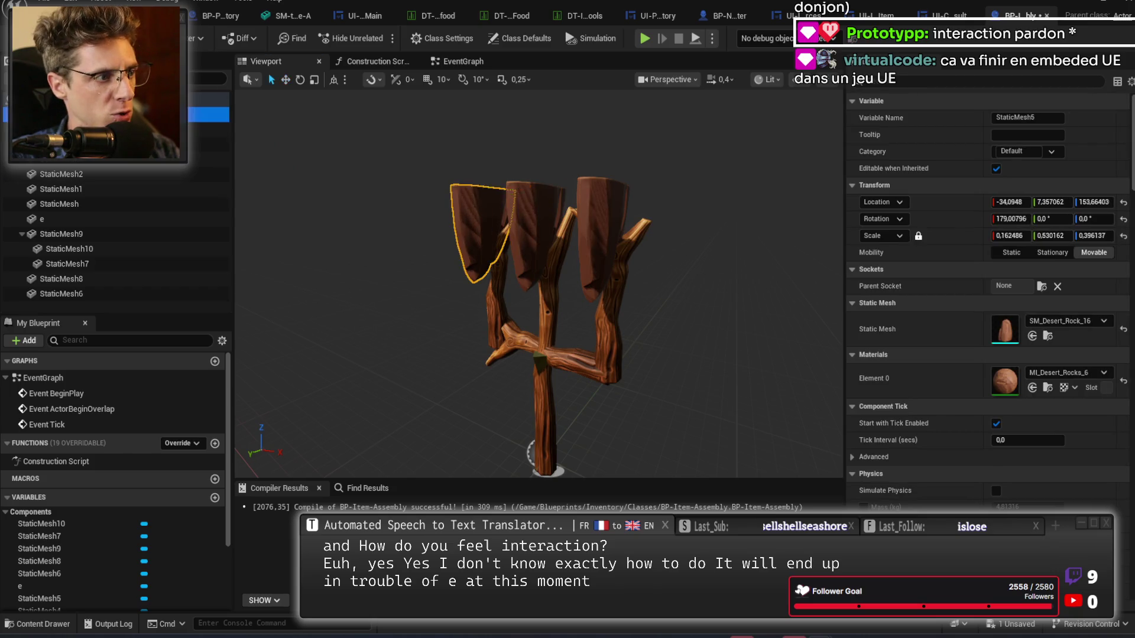
pyautogui.moveTo(737, 244); pyautogui.dragTo(561, 285)
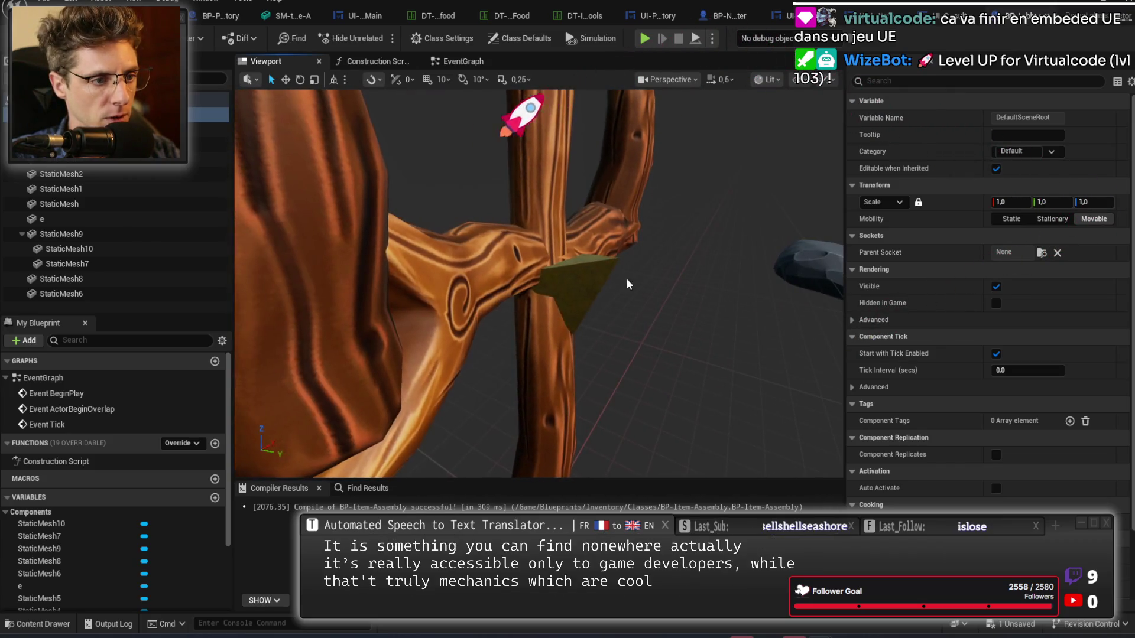
pyautogui.click(570, 290)
pyautogui.moveTo(674, 328); pyautogui.dragTo(396, 213)
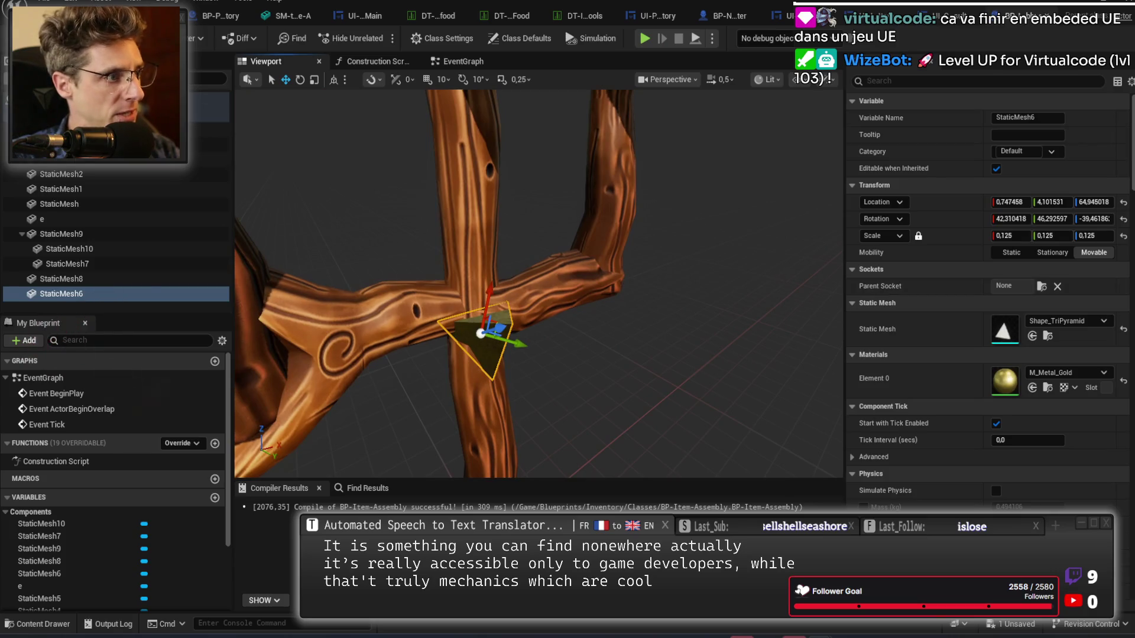
# Add a root-level StaticMesh11 component, frame it, and search its meshes for 'crystal'.
pyautogui.click(24, 78)
pyautogui.click(66, 215)
pyautogui.press('Return')
pyautogui.scroll(1, 111, 298)
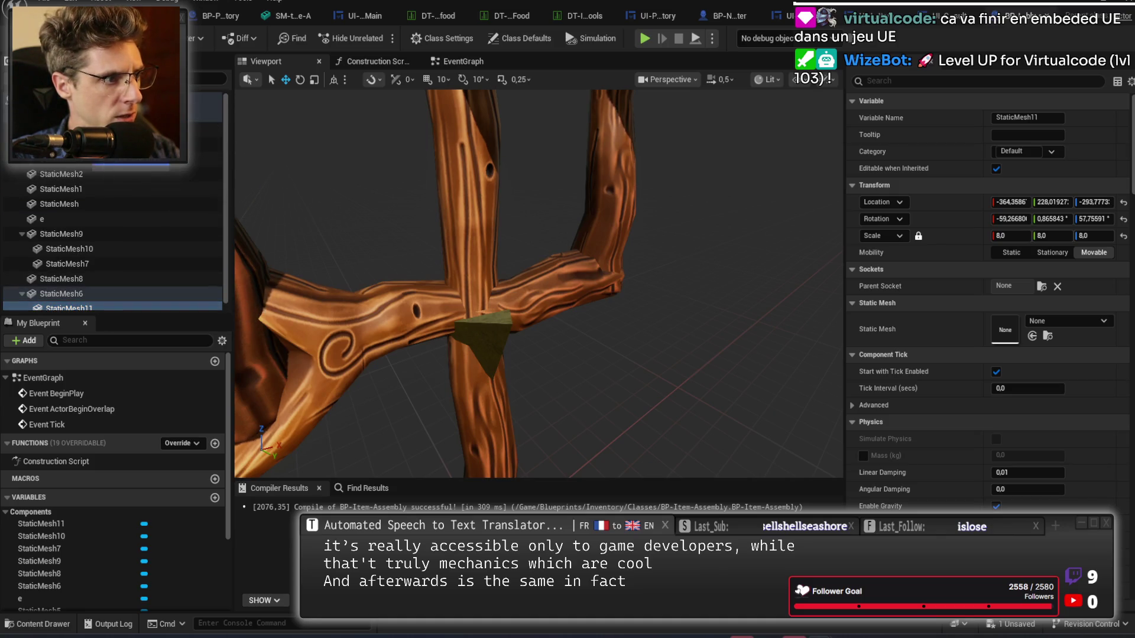
pyautogui.moveTo(65, 308); pyautogui.dragTo(89, 227)
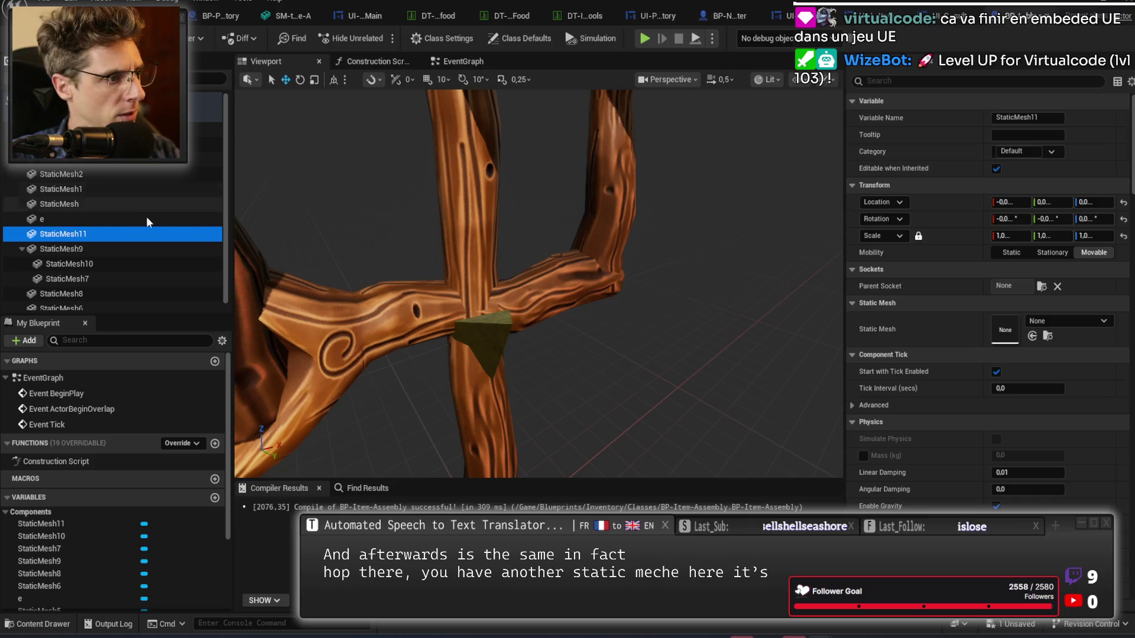
pyautogui.click(97, 218)
pyautogui.click(101, 234)
pyautogui.press('f')
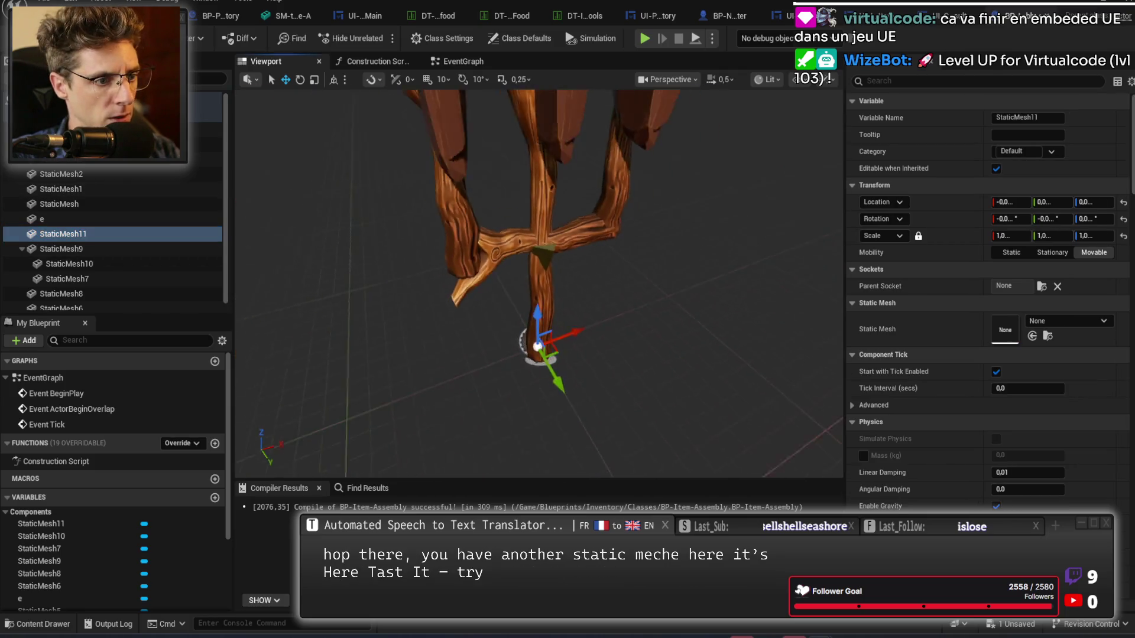
pyautogui.click(1074, 324)
pyautogui.write('crystal')
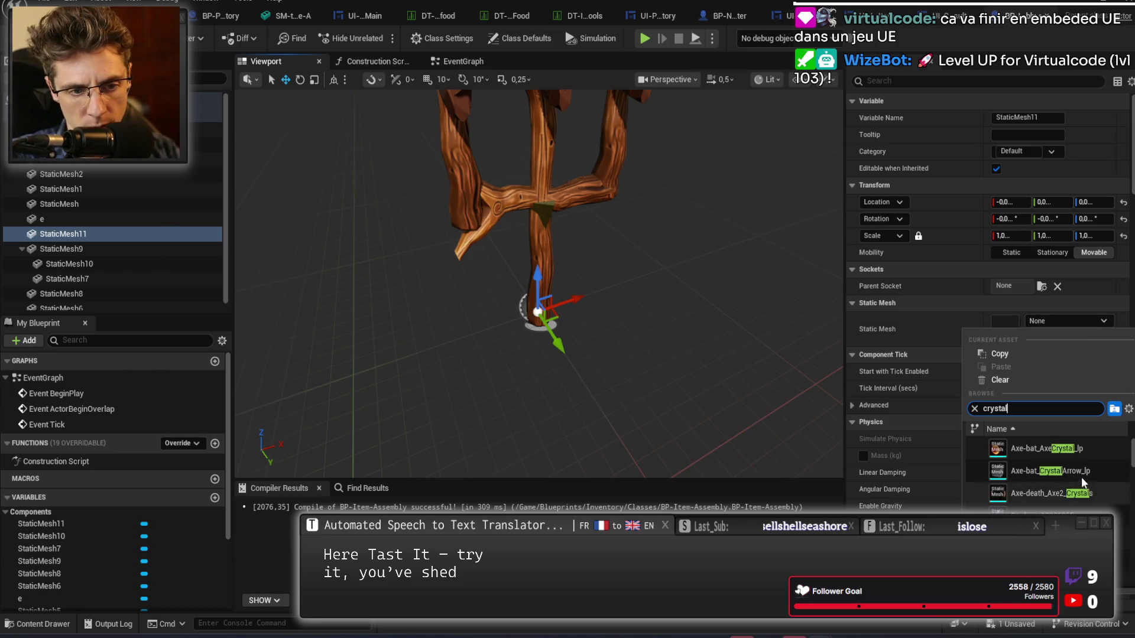
# Assign the Boolean_1300606B2 crystal mesh, scale it to 0.0775, and seat it in the fork.
pyautogui.click(1044, 469)
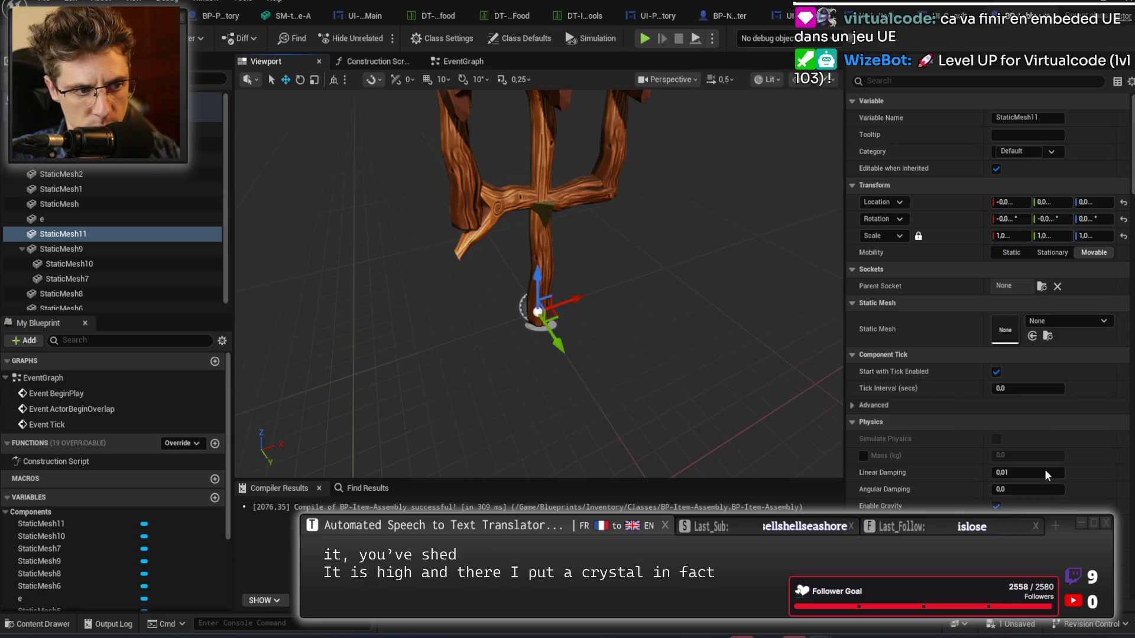
pyautogui.moveTo(662, 328); pyautogui.dragTo(769, 322)
pyautogui.moveTo(999, 242); pyautogui.dragTo(970, 242)
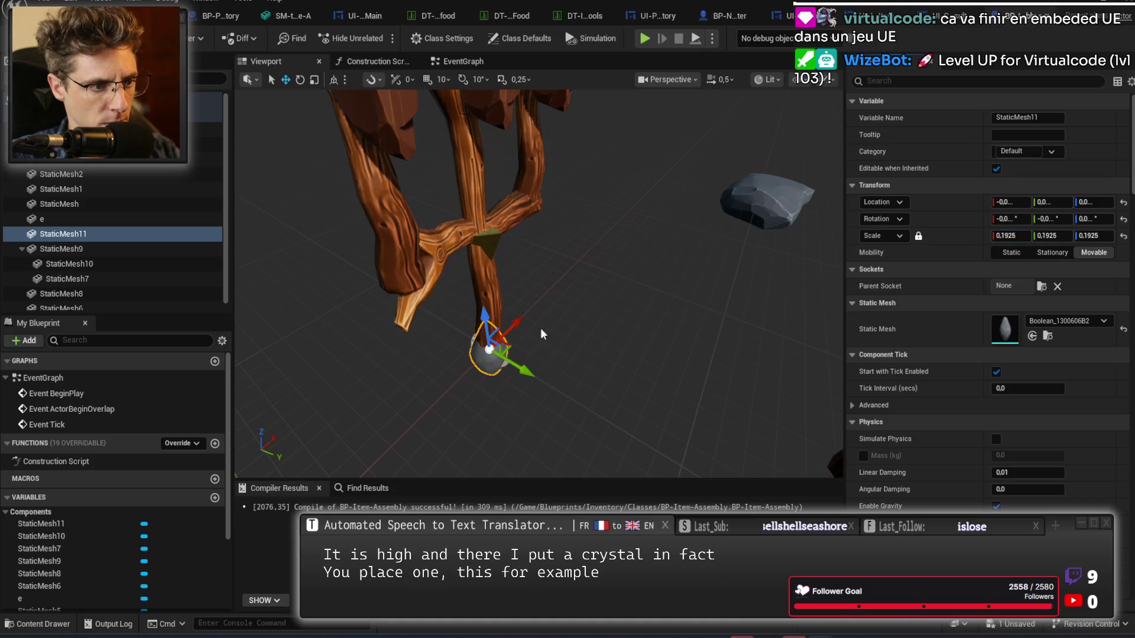
pyautogui.moveTo(483, 319); pyautogui.dragTo(462, 166)
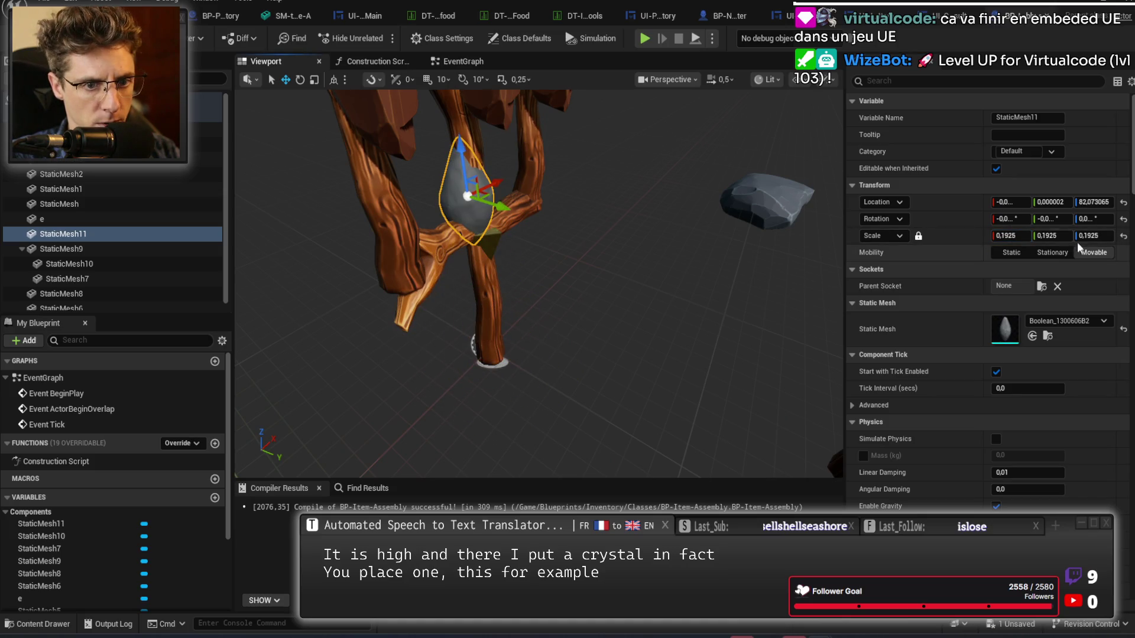
pyautogui.moveTo(999, 236); pyautogui.dragTo(984, 236)
pyautogui.moveTo(1012, 235); pyautogui.dragTo(1002, 235)
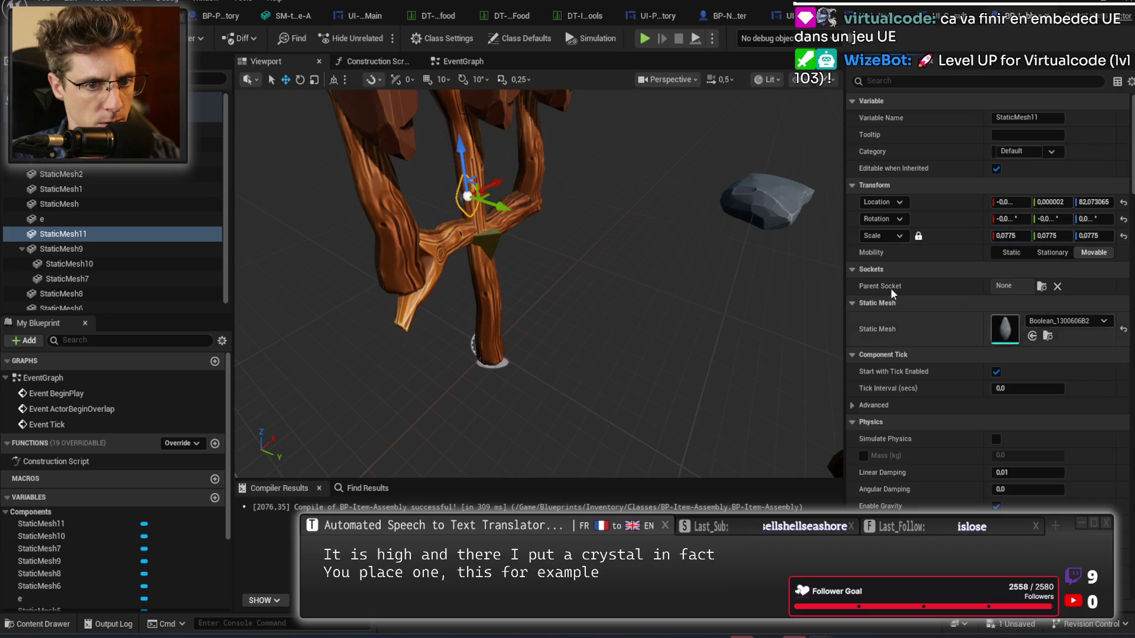
pyautogui.moveTo(503, 207); pyautogui.dragTo(523, 213)
# Give Element 0 and Element 1 M_Crystals100Emissive material instances.
pyautogui.click(1059, 372)
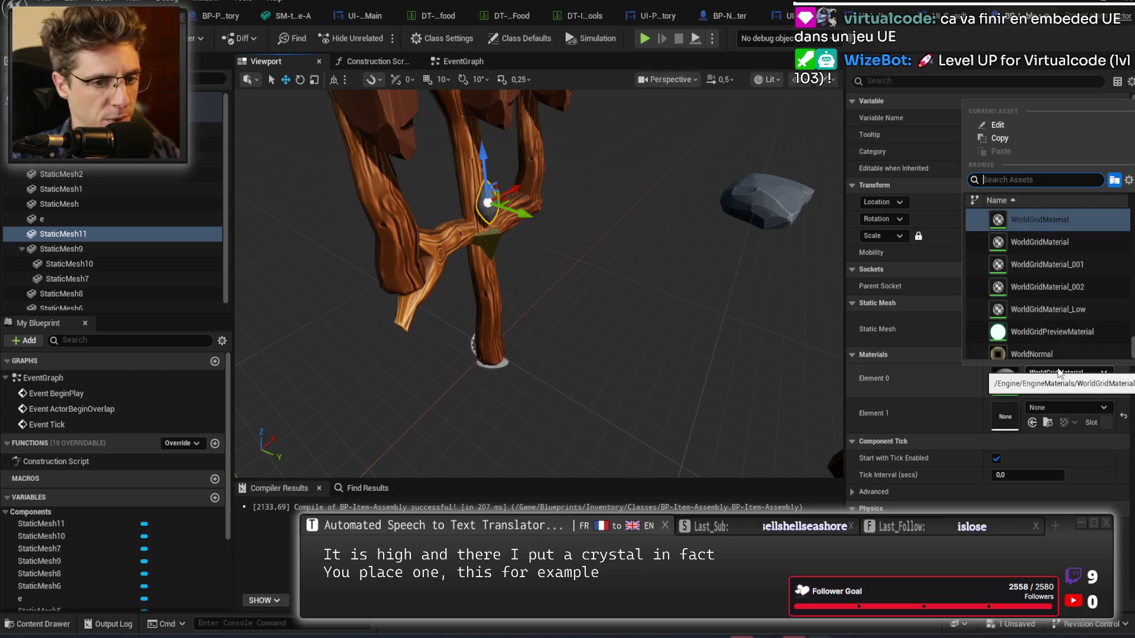
pyautogui.write('crystal emis')
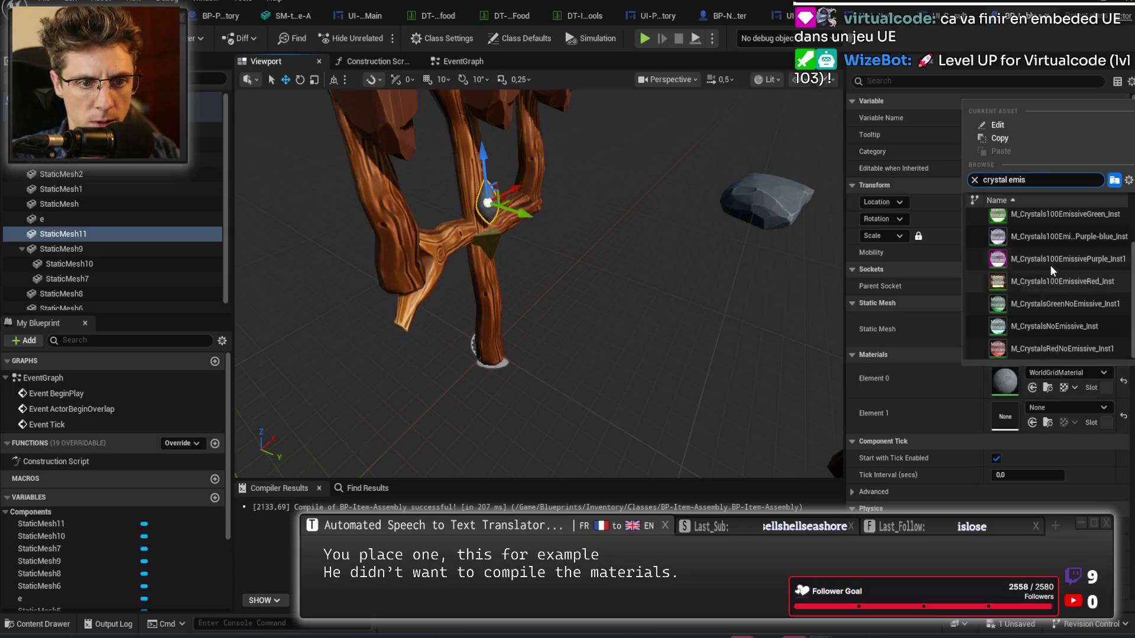
pyautogui.click(1053, 280)
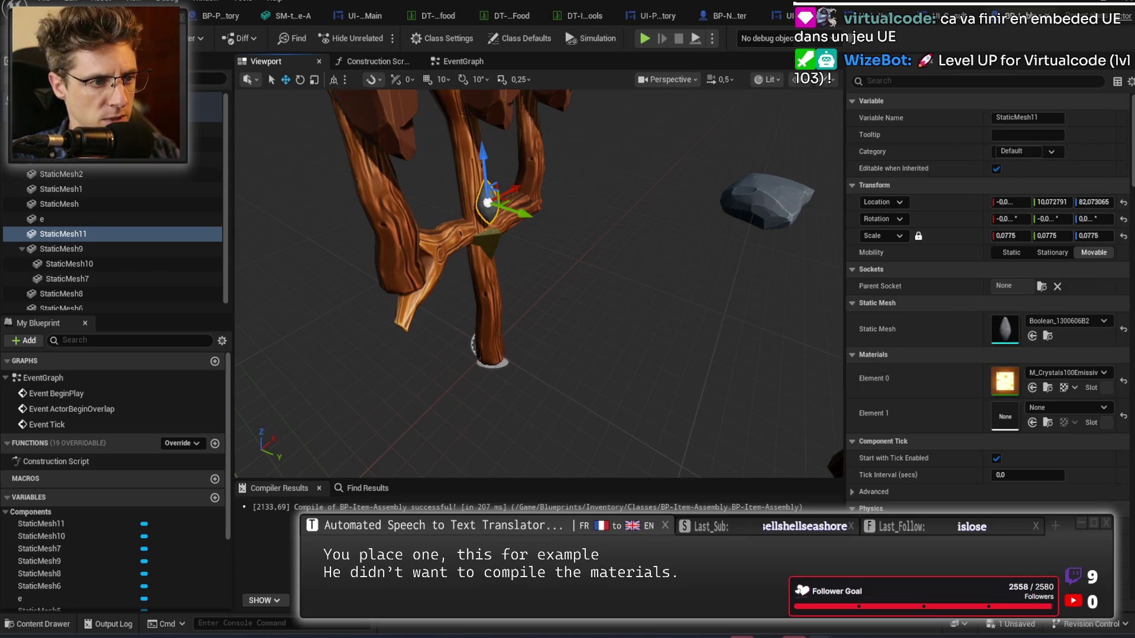
pyautogui.scroll(10, 538, 284)
pyautogui.moveTo(742, 291)
pyautogui.mouseDown()
pyautogui.moveTo(697, 278)
pyautogui.moveTo(743, 291)
pyautogui.mouseUp()
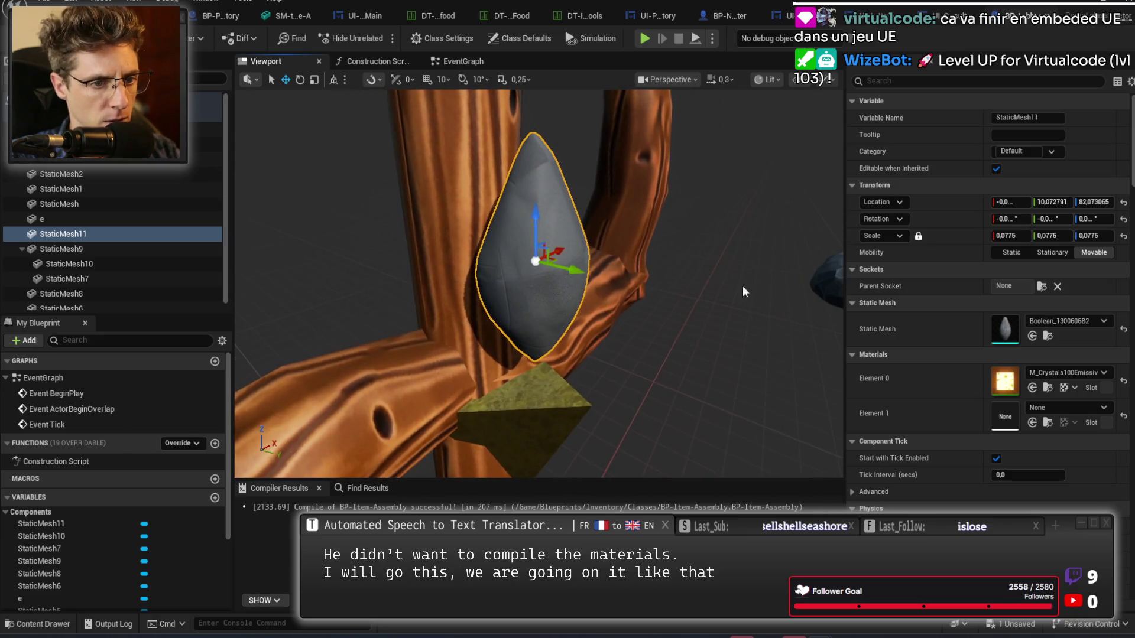
pyautogui.click(1033, 423)
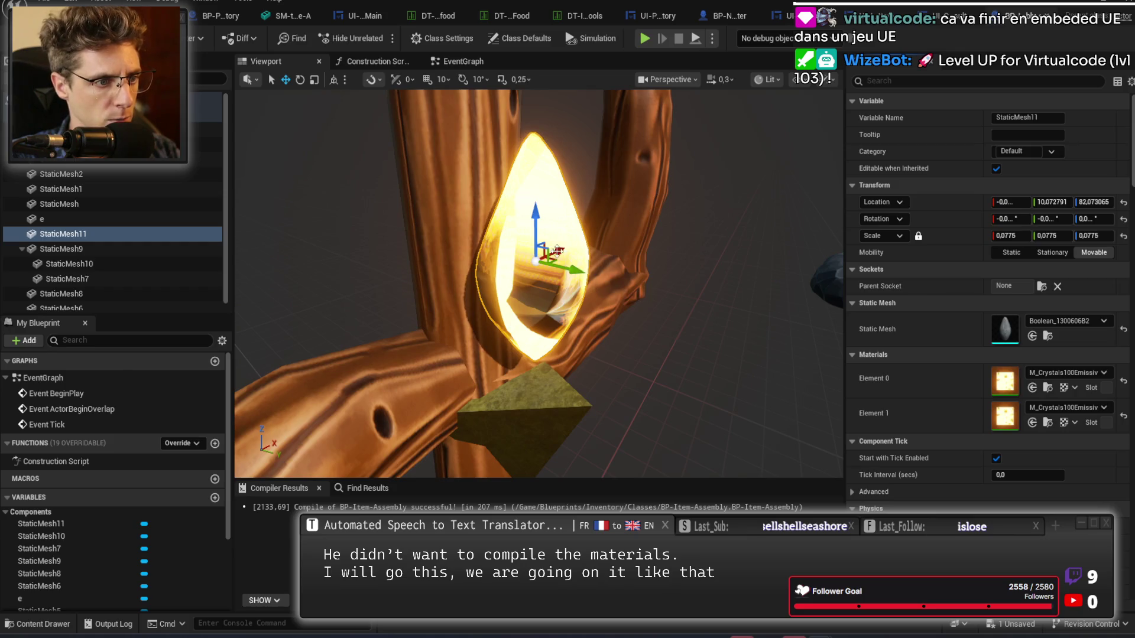
# Stand the crystal upright on the pyramid at 0.70, 3.57, 72.84.
pyautogui.press('e')
pyautogui.moveTo(557, 251)
pyautogui.mouseDown()
pyautogui.moveTo(591, 331)
pyautogui.moveTo(569, 261)
pyautogui.moveTo(545, 262)
pyautogui.moveTo(496, 353)
pyautogui.moveTo(513, 334)
pyautogui.moveTo(509, 313)
pyautogui.moveTo(618, 347)
pyautogui.moveTo(570, 357)
pyautogui.mouseUp()
pyautogui.press('w')
pyautogui.press('e')
pyautogui.press('w')
pyautogui.moveTo(662, 421); pyautogui.dragTo(663, 426)
pyautogui.click(204, 114)
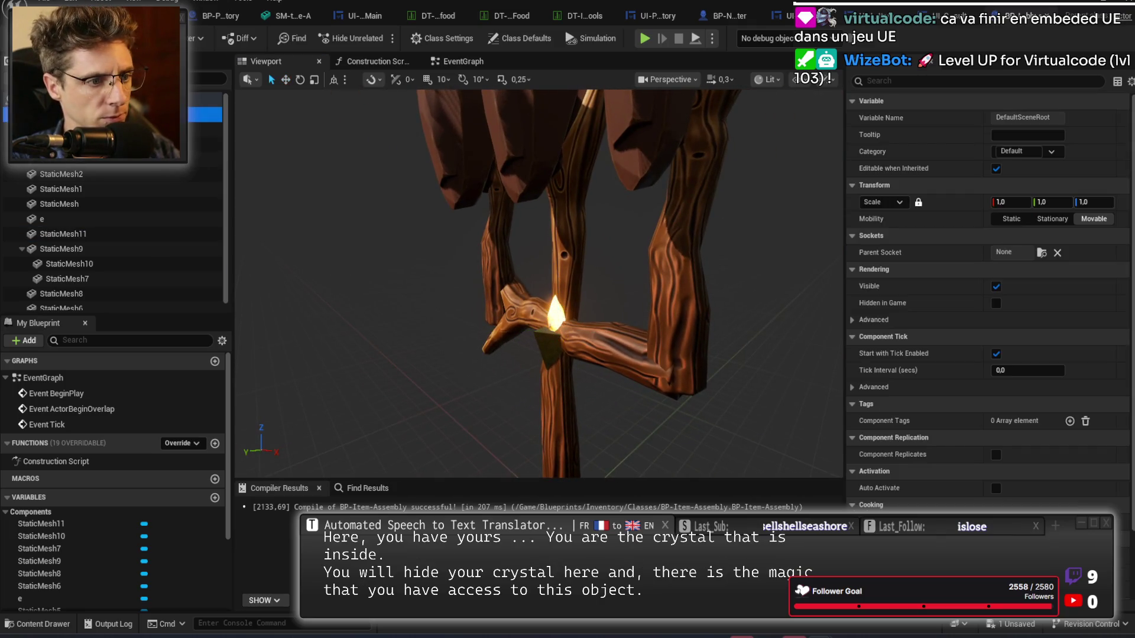
pyautogui.press('f')
pyautogui.moveTo(539, 283)
pyautogui.mouseDown()
pyautogui.moveTo(568, 272)
pyautogui.moveTo(515, 272)
pyautogui.mouseUp()
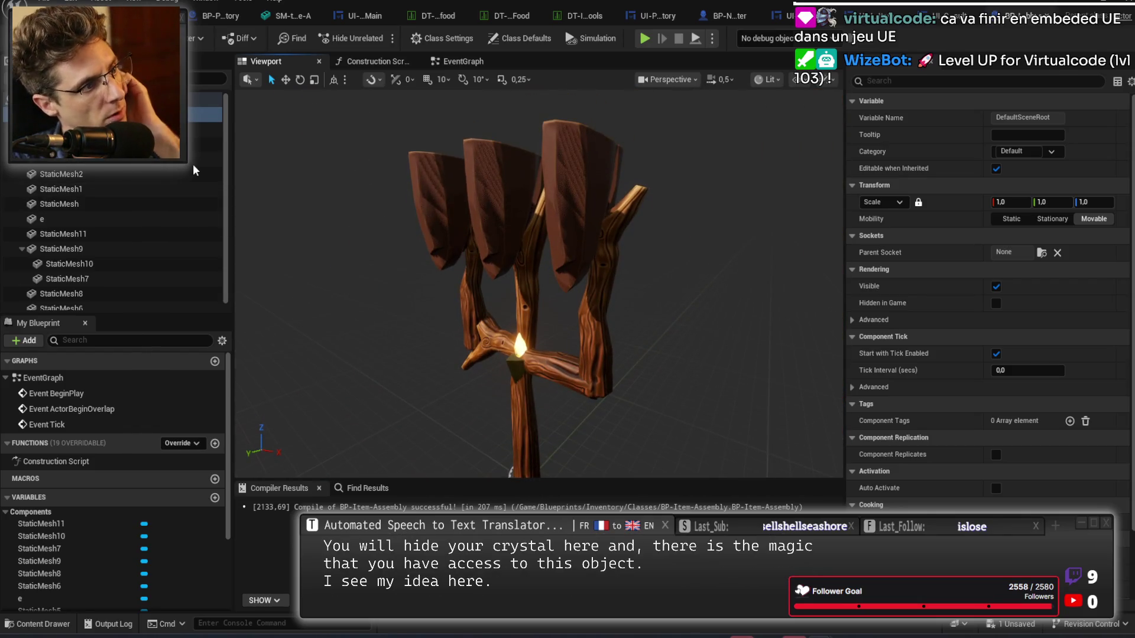
pyautogui.moveTo(597, 317)
pyautogui.mouseDown()
pyautogui.moveTo(597, 296)
pyautogui.moveTo(527, 341)
pyautogui.mouseUp()
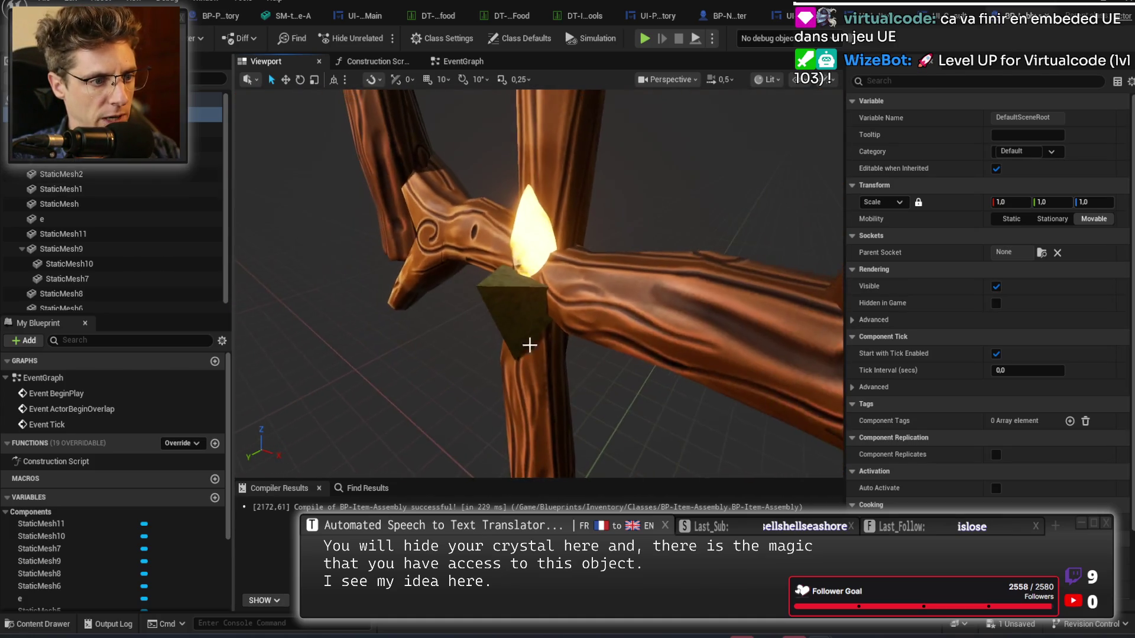
pyautogui.click(520, 337)
pyautogui.moveTo(624, 381)
pyautogui.mouseDown()
pyautogui.moveTo(594, 376)
pyautogui.moveTo(597, 408)
pyautogui.moveTo(552, 383)
pyautogui.mouseUp()
pyautogui.click(631, 309)
pyautogui.scroll(2, 635, 331)
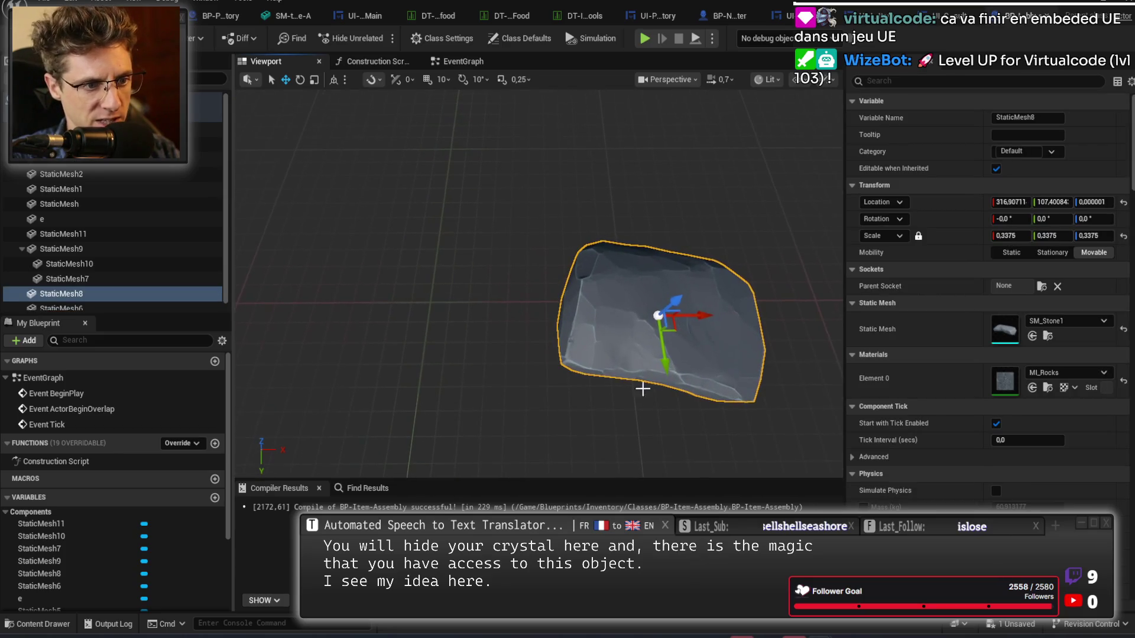
pyautogui.moveTo(557, 335)
pyautogui.mouseDown()
pyautogui.moveTo(532, 331)
pyautogui.moveTo(520, 355)
pyautogui.moveTo(479, 234)
pyautogui.mouseUp()
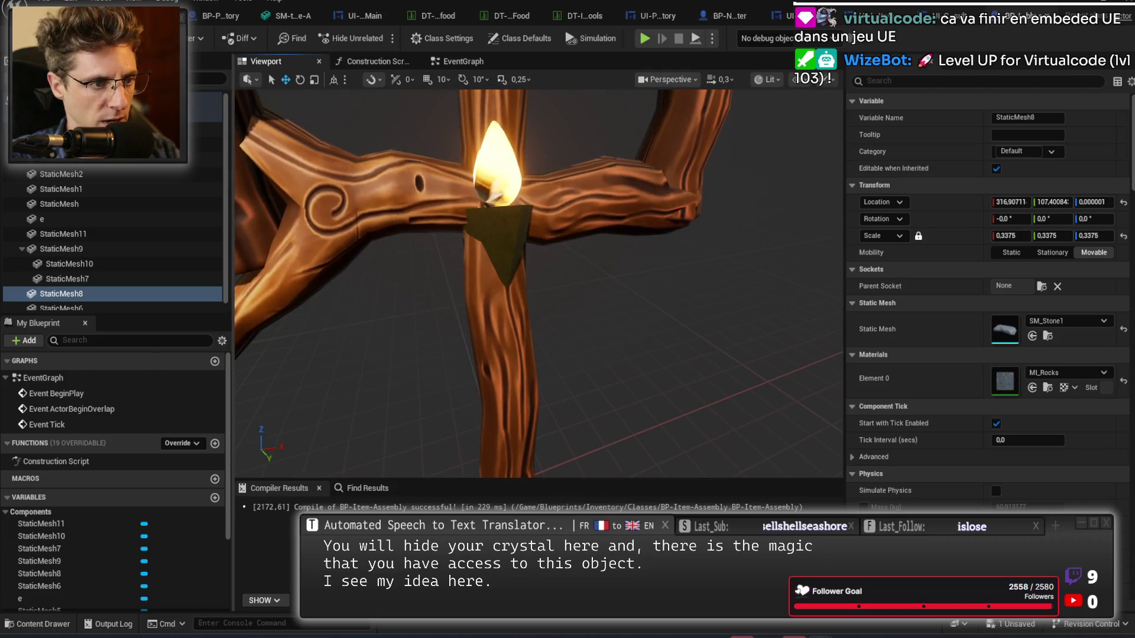
pyautogui.click(478, 231)
pyautogui.moveTo(596, 275)
pyautogui.mouseDown()
pyautogui.moveTo(586, 355)
pyautogui.moveTo(508, 272)
pyautogui.moveTo(596, 243)
pyautogui.mouseUp()
pyautogui.scroll(-1, 526, 295)
pyautogui.scroll(-1, 550, 260)
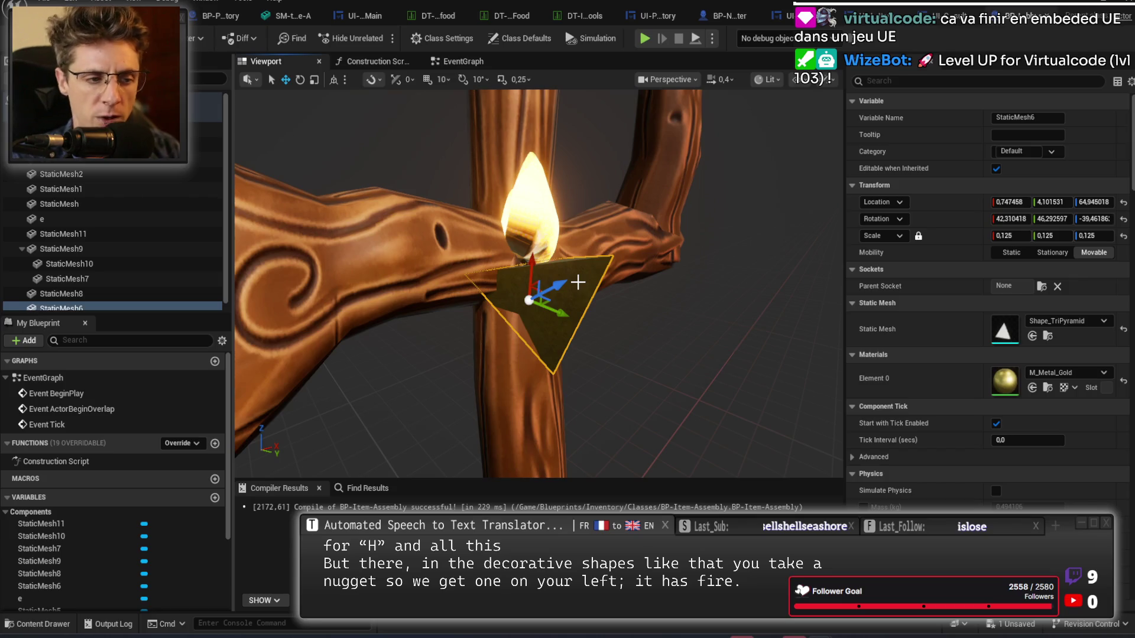
pyautogui.moveTo(578, 283); pyautogui.dragTo(698, 301)
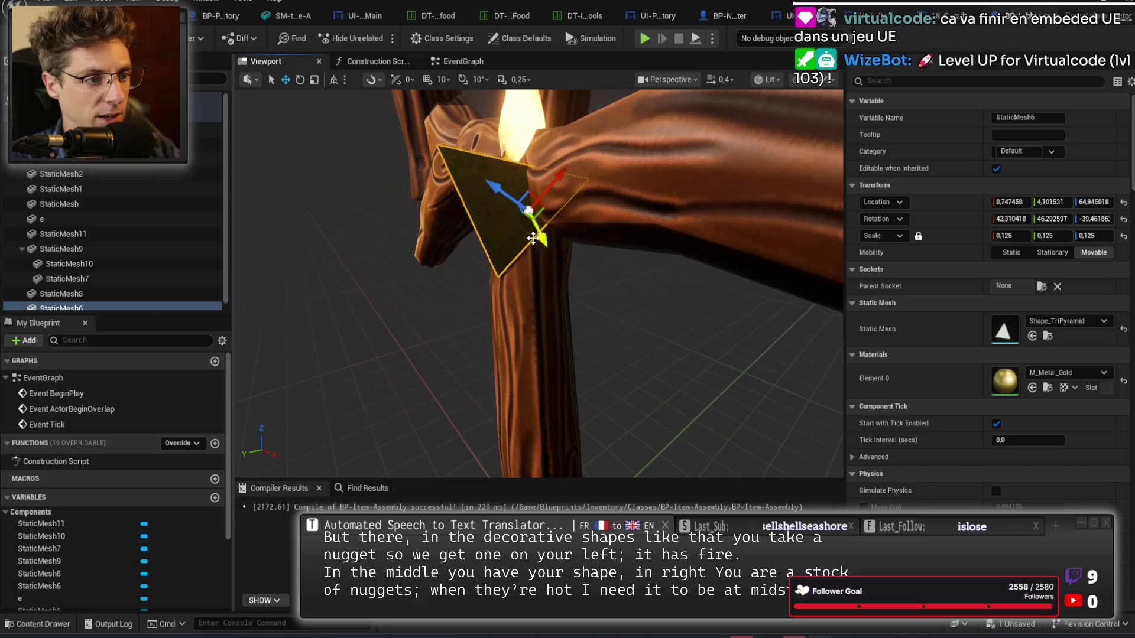
# Tilt the gold pyramid StaticMesh6 to a steeper pitch, then switch to YouTube.
pyautogui.press('e')
pyautogui.moveTo(568, 236)
pyautogui.mouseDown()
pyautogui.moveTo(582, 151)
pyautogui.moveTo(589, 163)
pyautogui.mouseUp()
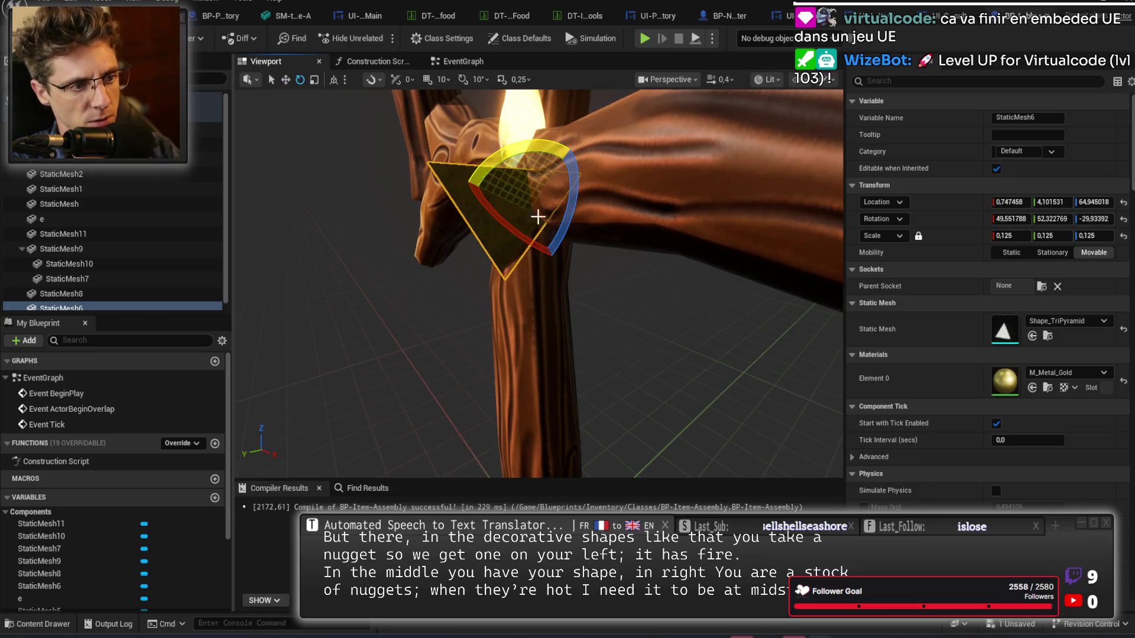
pyautogui.click(757, 290)
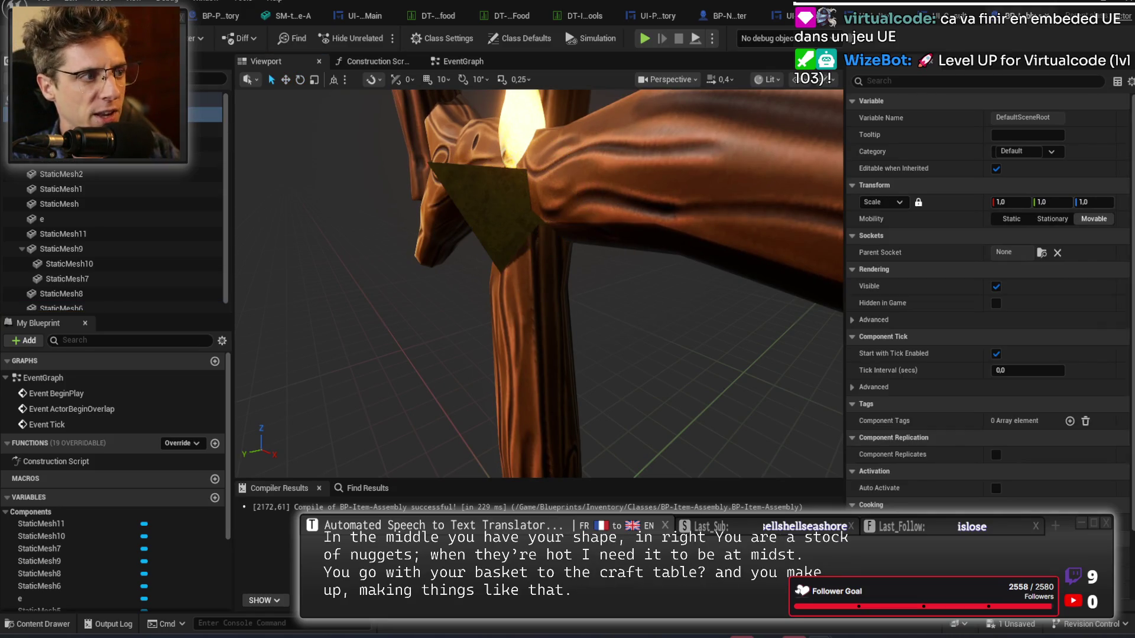
pyautogui.moveTo(715, 304)
pyautogui.mouseDown()
pyautogui.moveTo(718, 277)
pyautogui.moveTo(756, 312)
pyautogui.mouseUp()
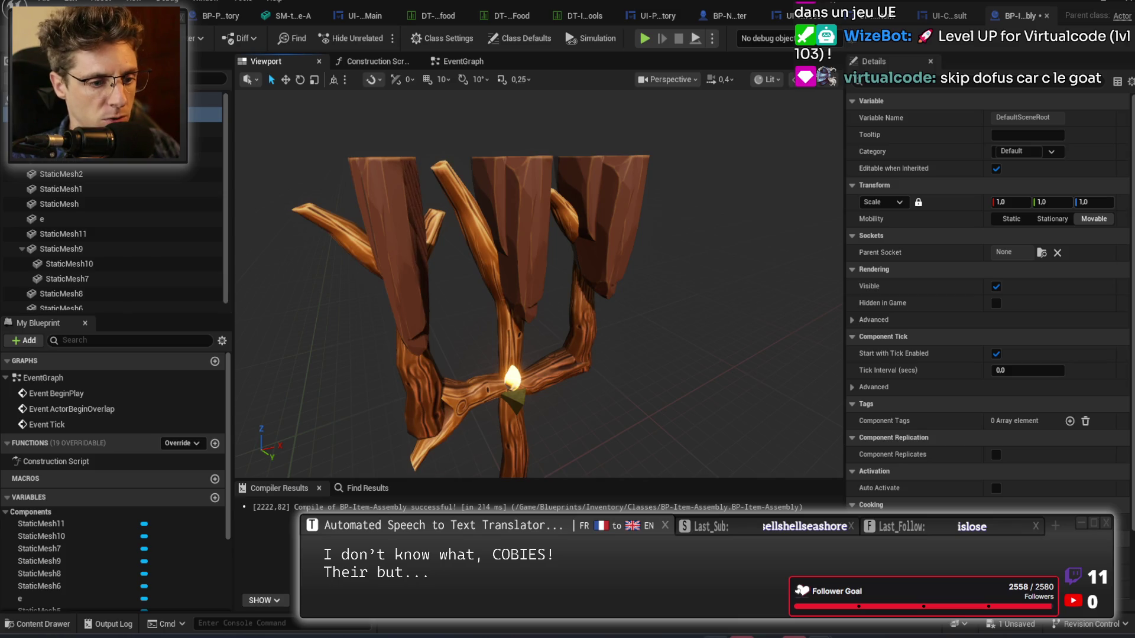
pyautogui.hotkey('alt', 'Tab')
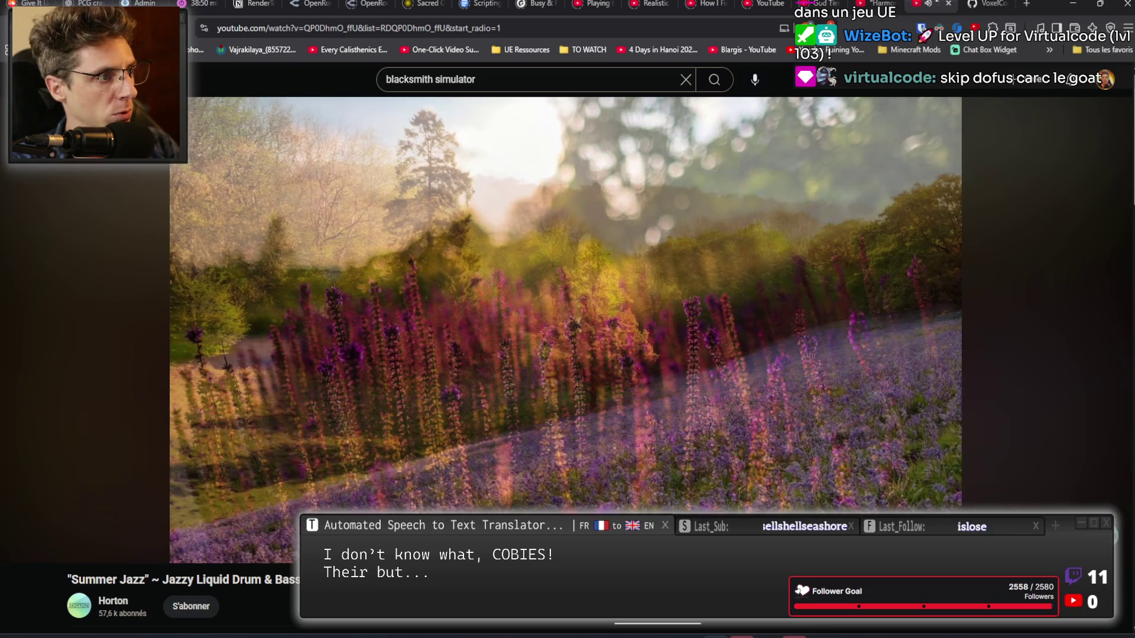
# Search YouTube for 'dofus crafting', correcting the misspelled 'dofix crafting' query.
pyautogui.hotkey('ctrl', 't')
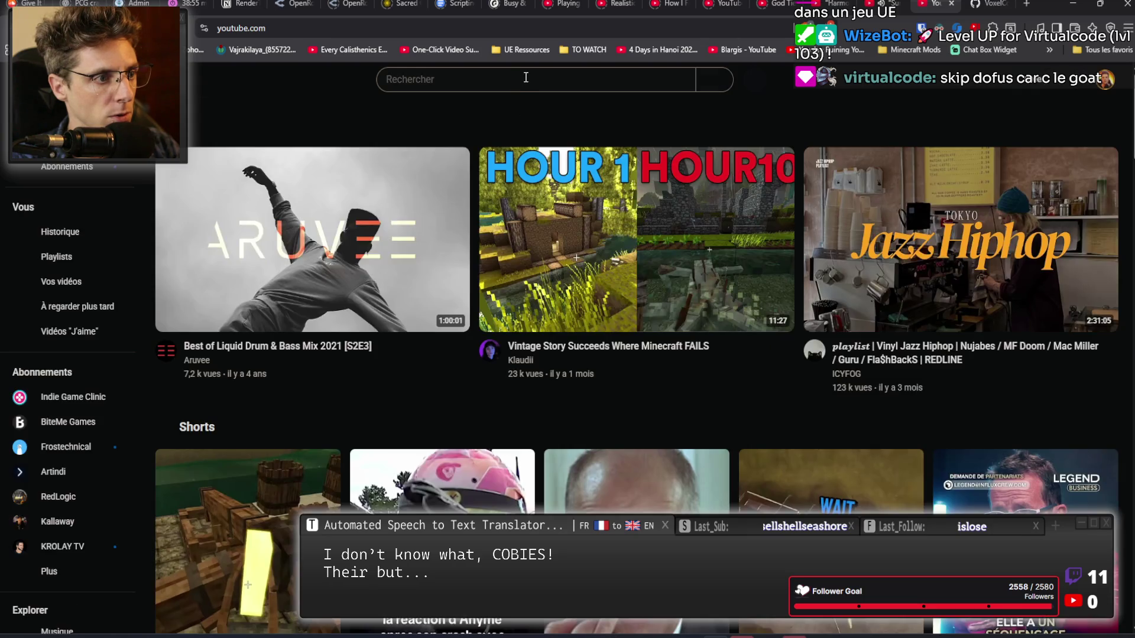
pyautogui.click(525, 78)
pyautogui.write('dofi')
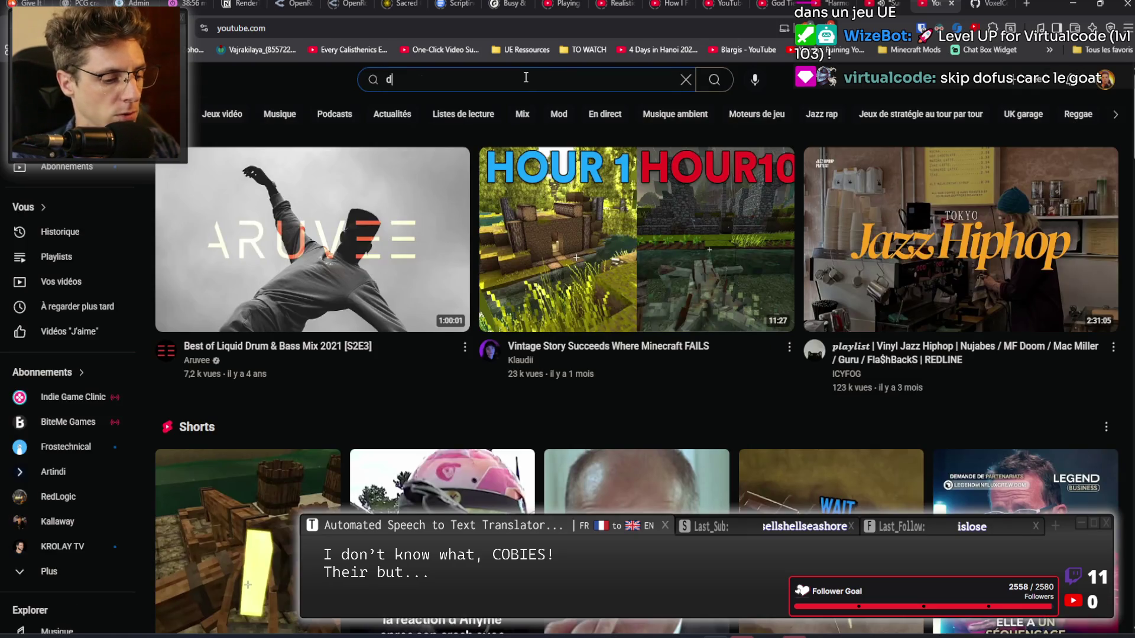
pyautogui.write('x crafting')
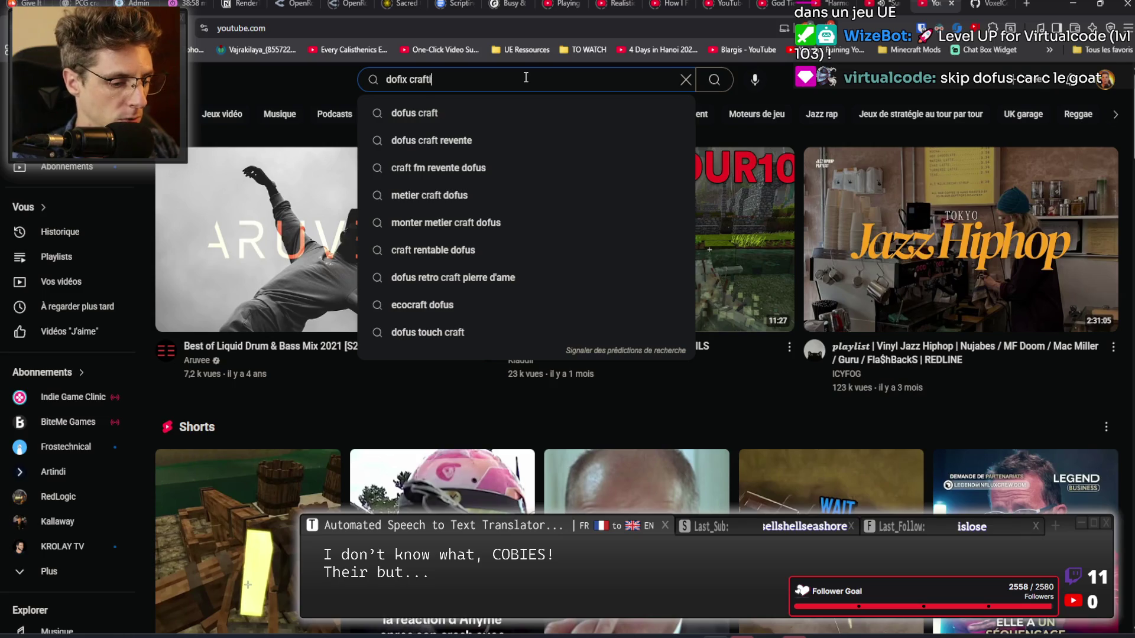
pyautogui.press('Return')
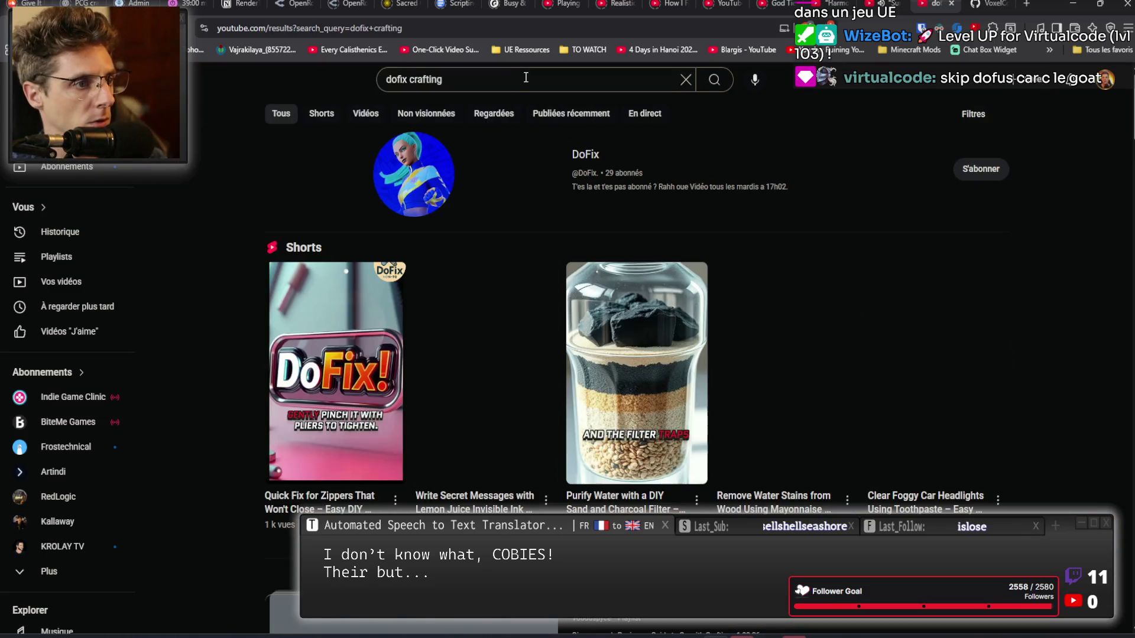
pyautogui.hotkey('ctrl', 'Right')
pyautogui.press('BackSpace')
pyautogui.press('BackSpace')
pyautogui.write('us')
pyautogui.press('Return')
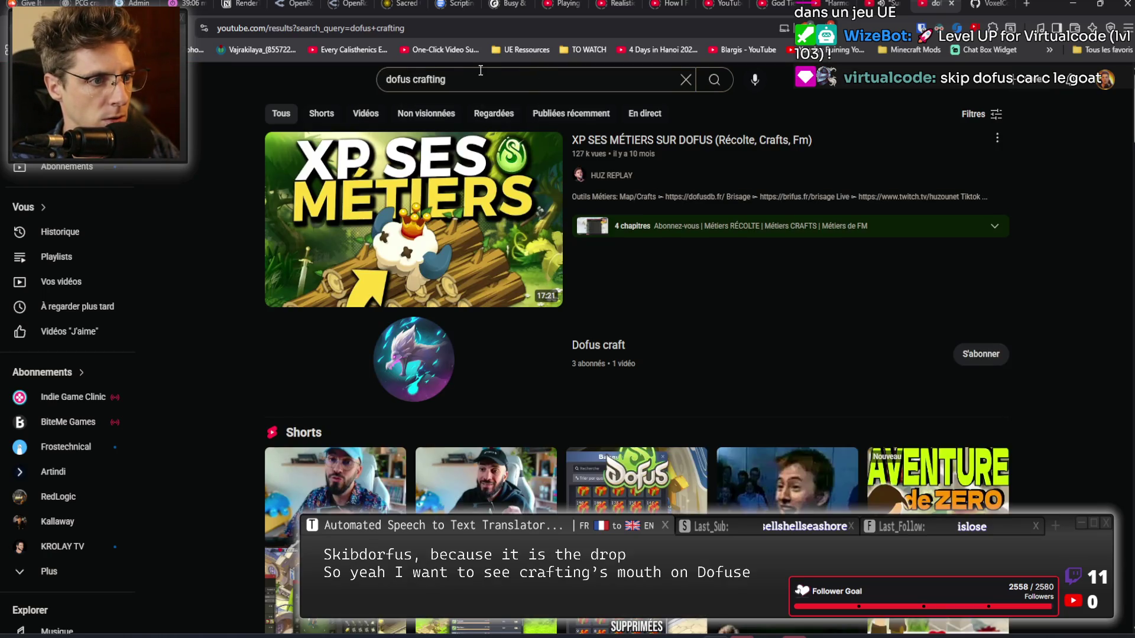
# Play the 16:16 video on leveling crafting professions efficiently.
pyautogui.scroll(-4, 483, 236)
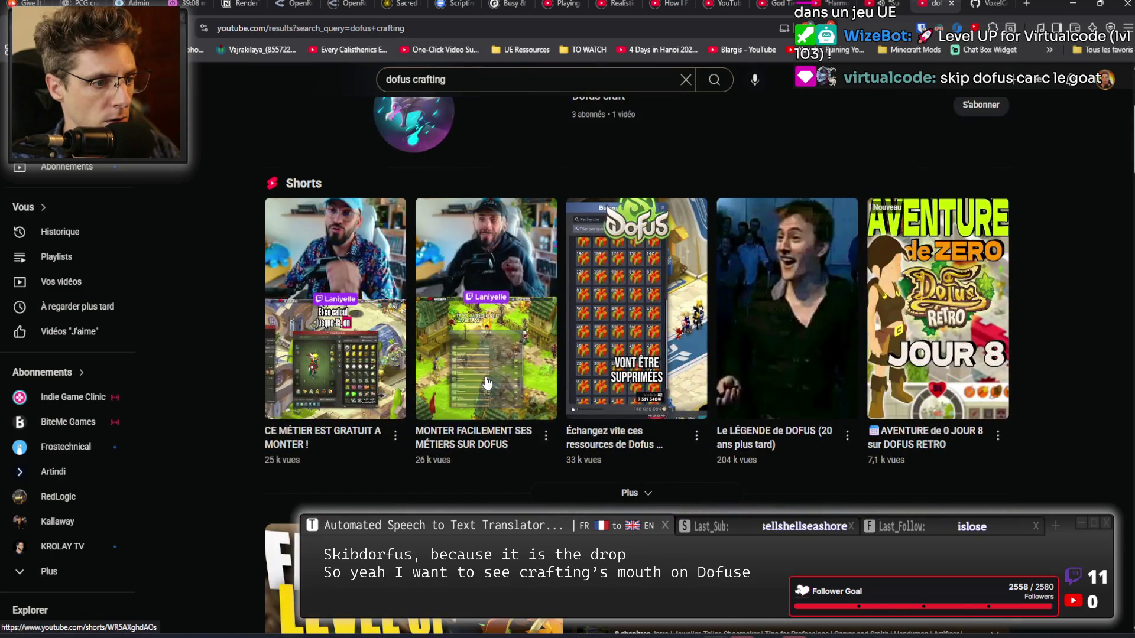
pyautogui.scroll(-4, 487, 383)
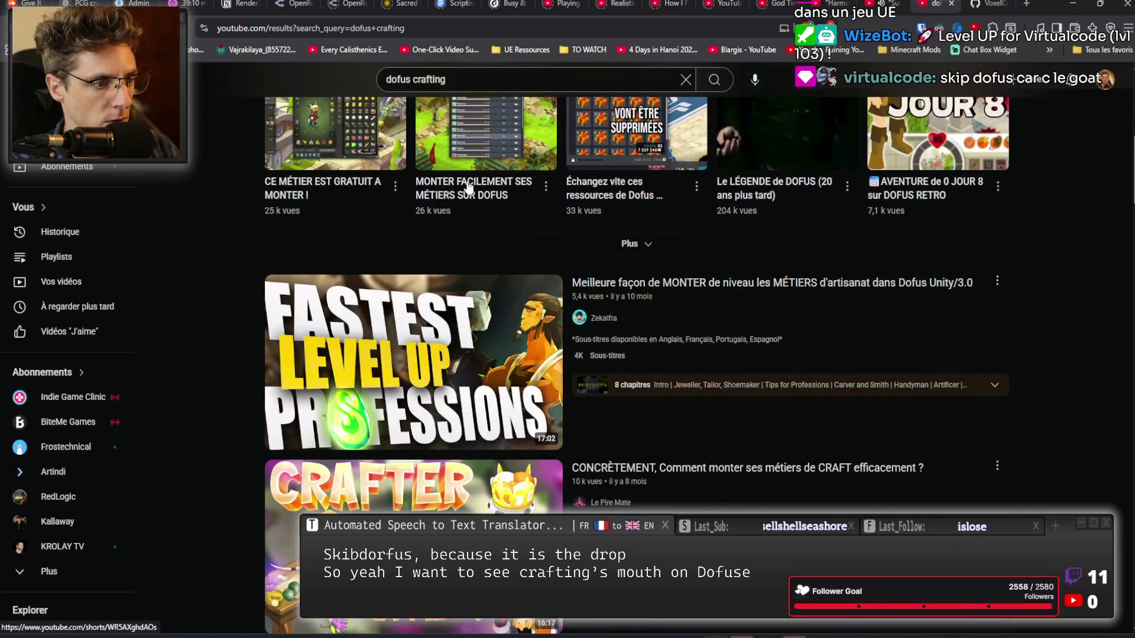
pyautogui.scroll(-3, 468, 188)
pyautogui.click(482, 353)
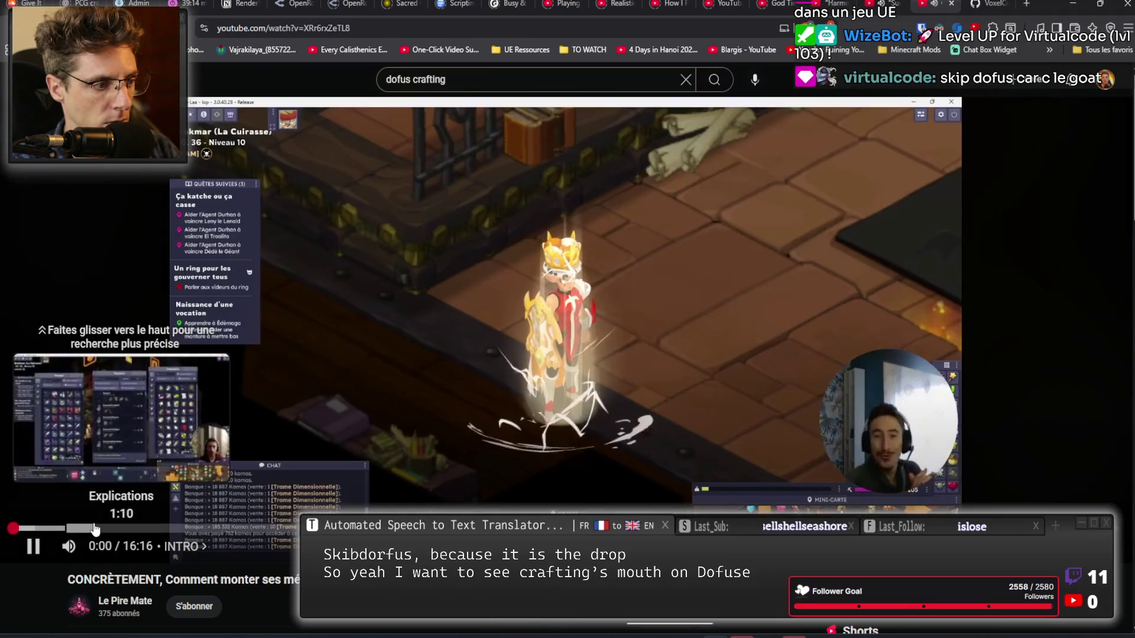
# Skim the Explications, professions and recipes-window chapters, pausing on the Construction de l'Excel spreadsheet.
pyautogui.click(93, 528)
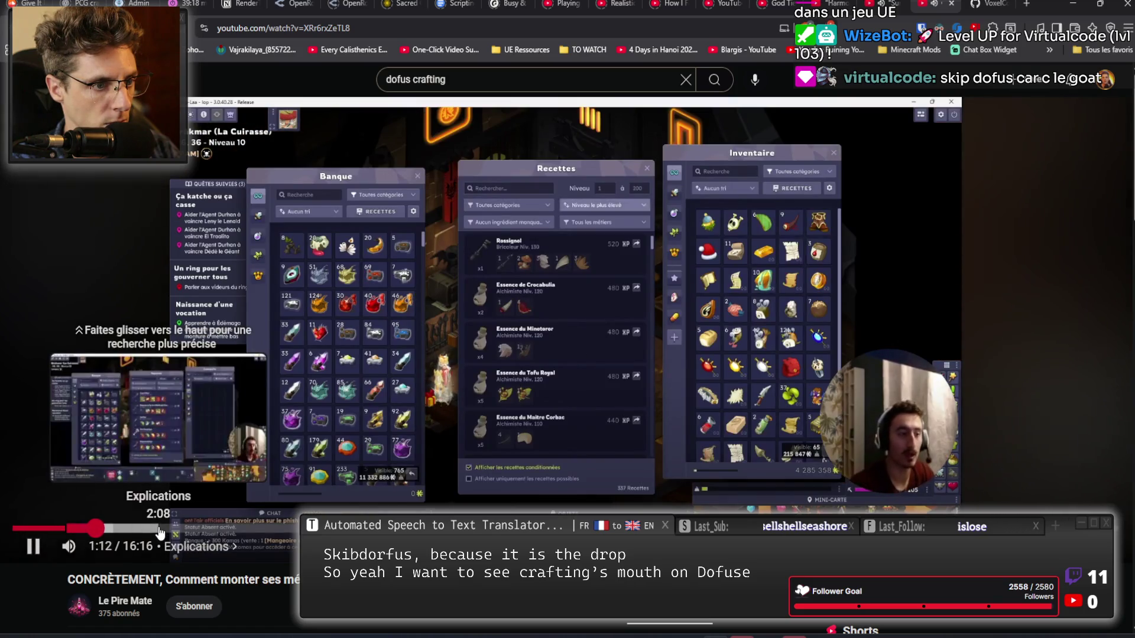
pyautogui.click(471, 348)
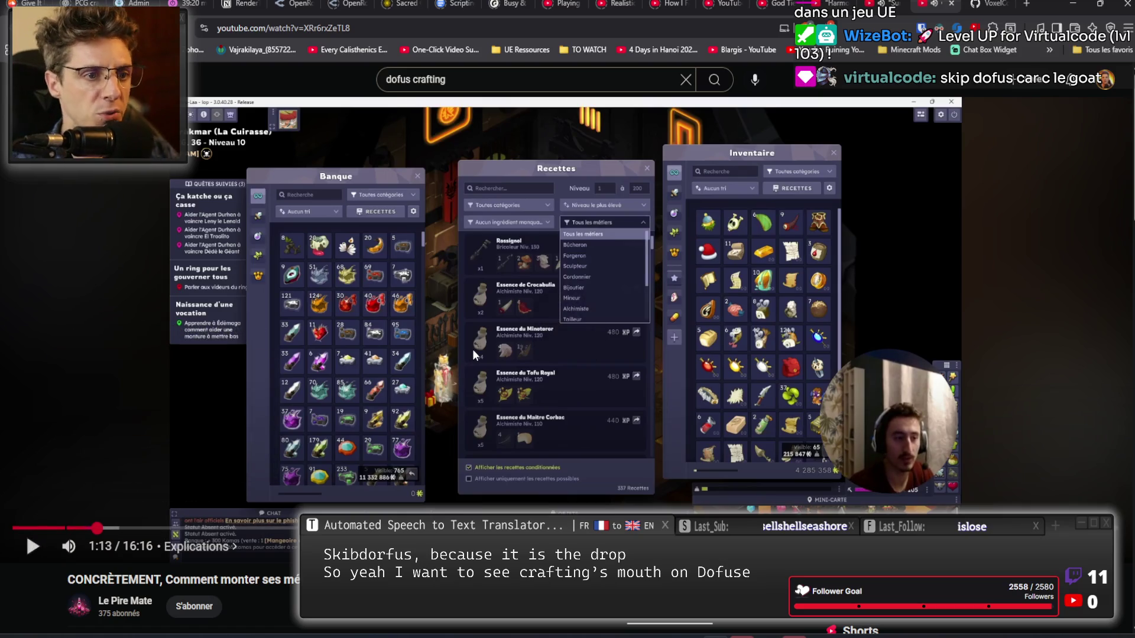
pyautogui.click(547, 374)
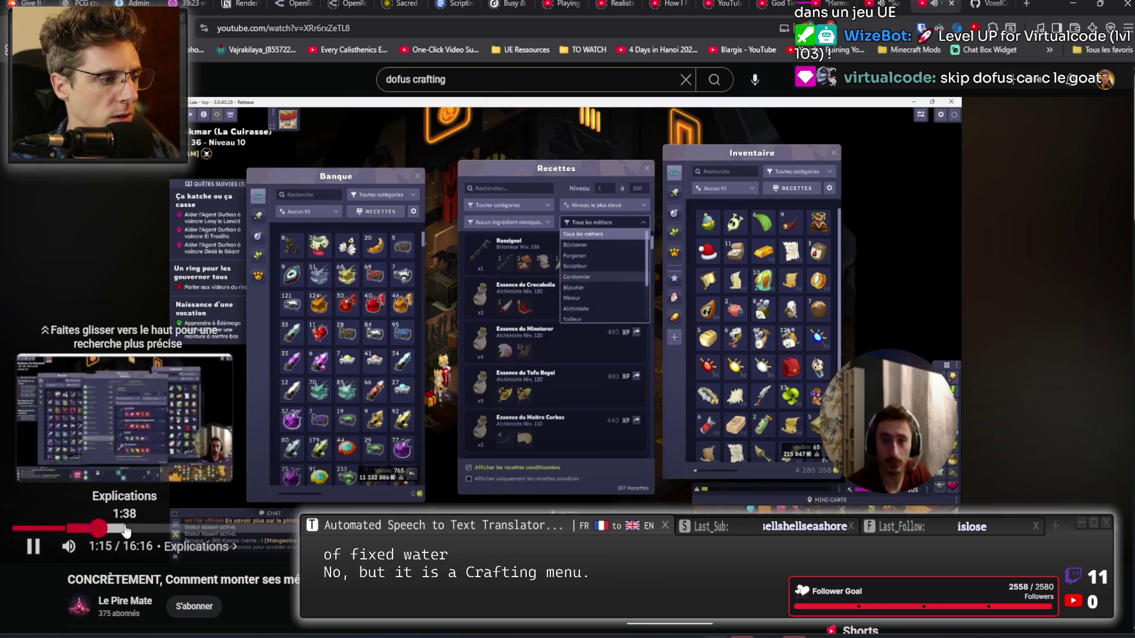
pyautogui.click(124, 528)
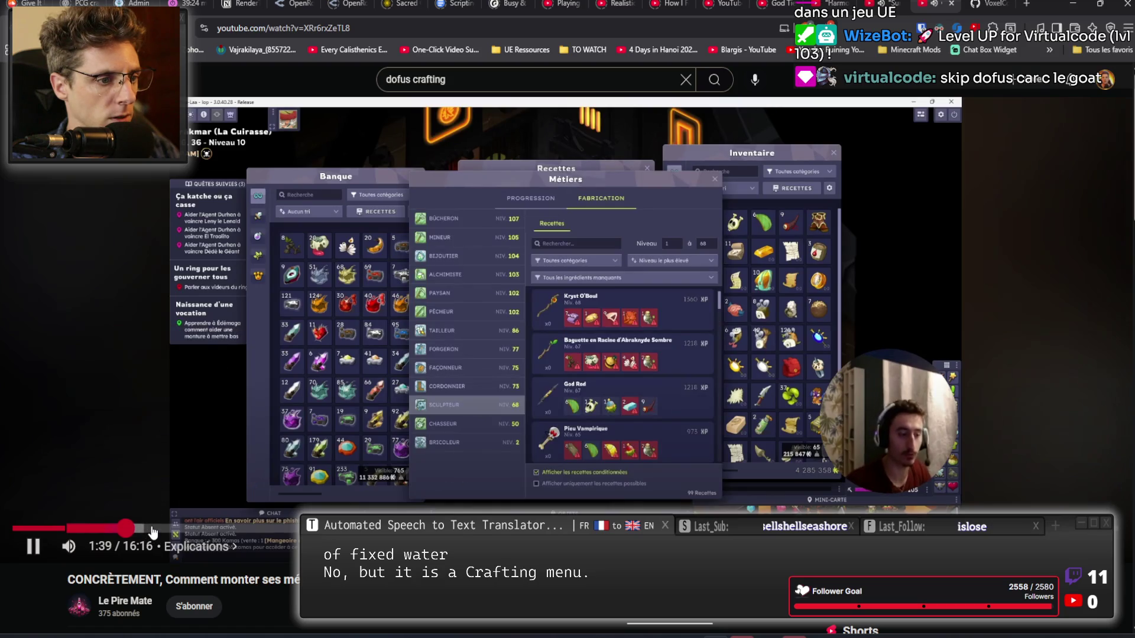
pyautogui.click(155, 529)
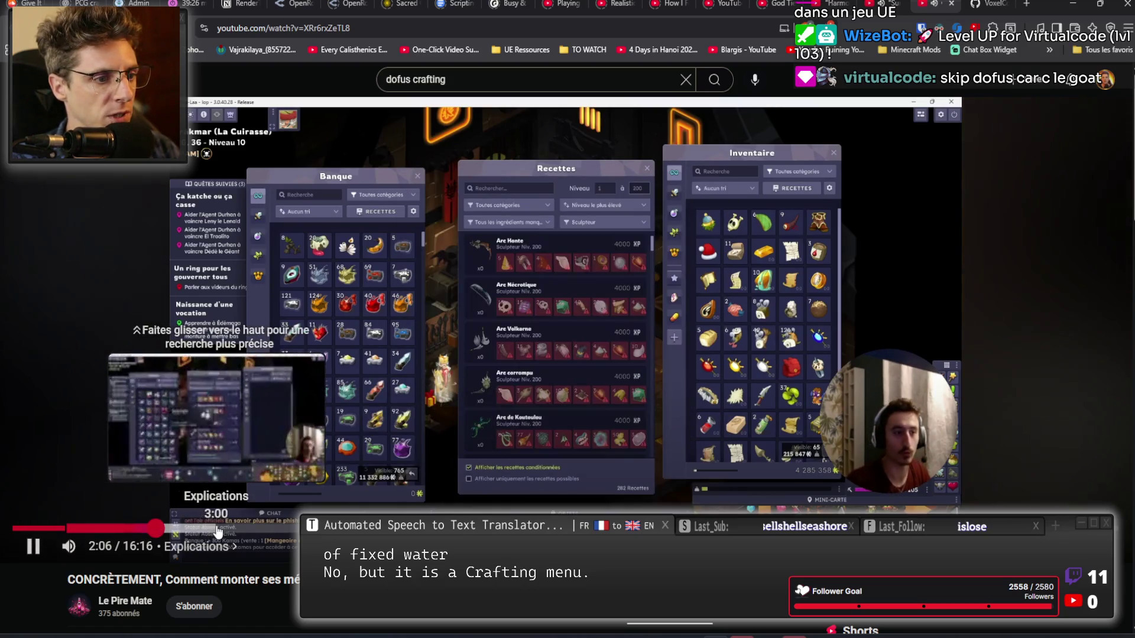
pyautogui.click(240, 532)
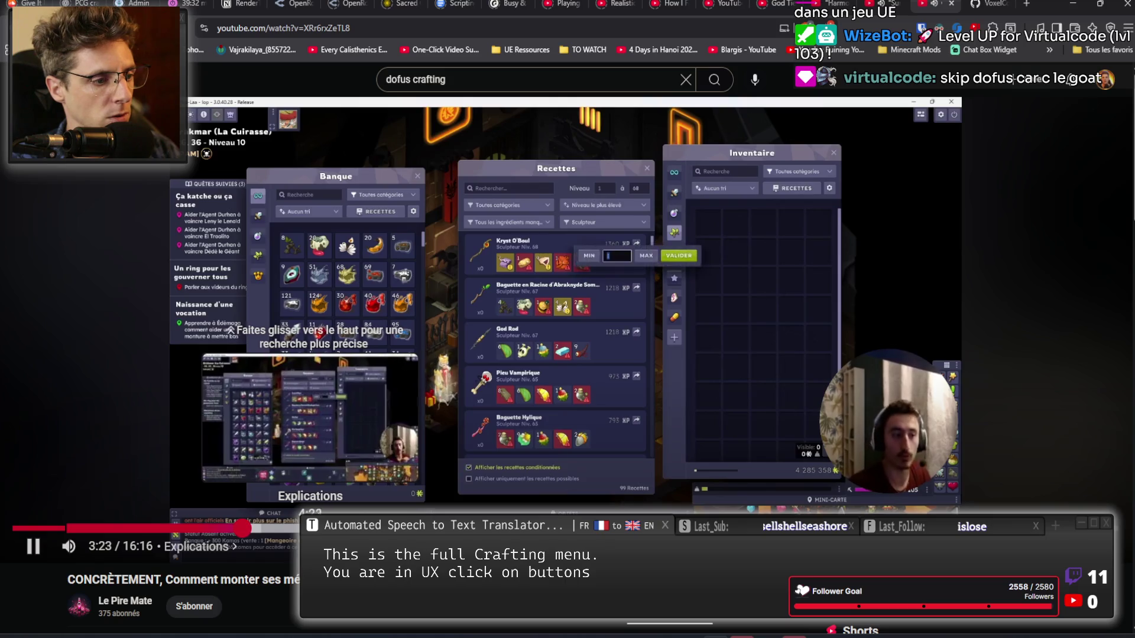
pyautogui.click(305, 527)
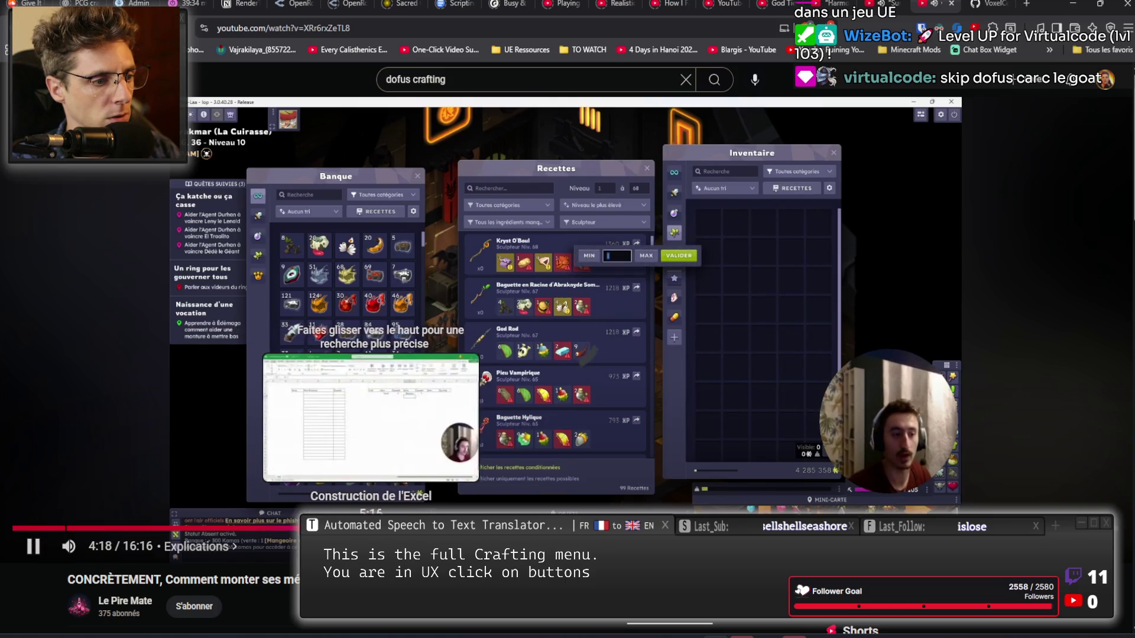
pyautogui.click(378, 528)
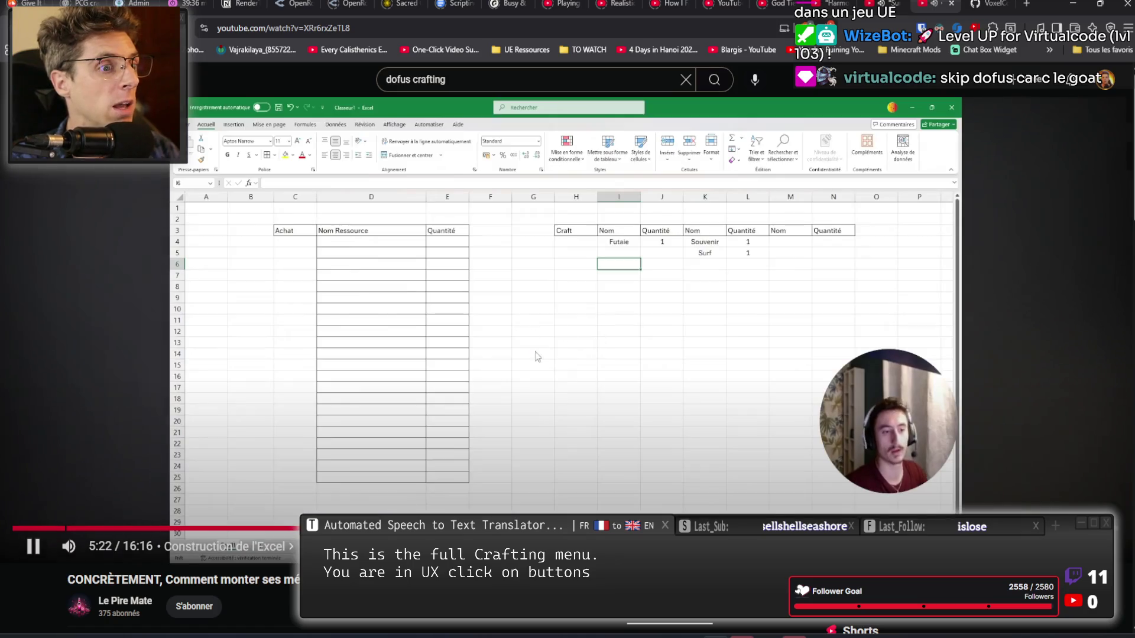
pyautogui.click(609, 423)
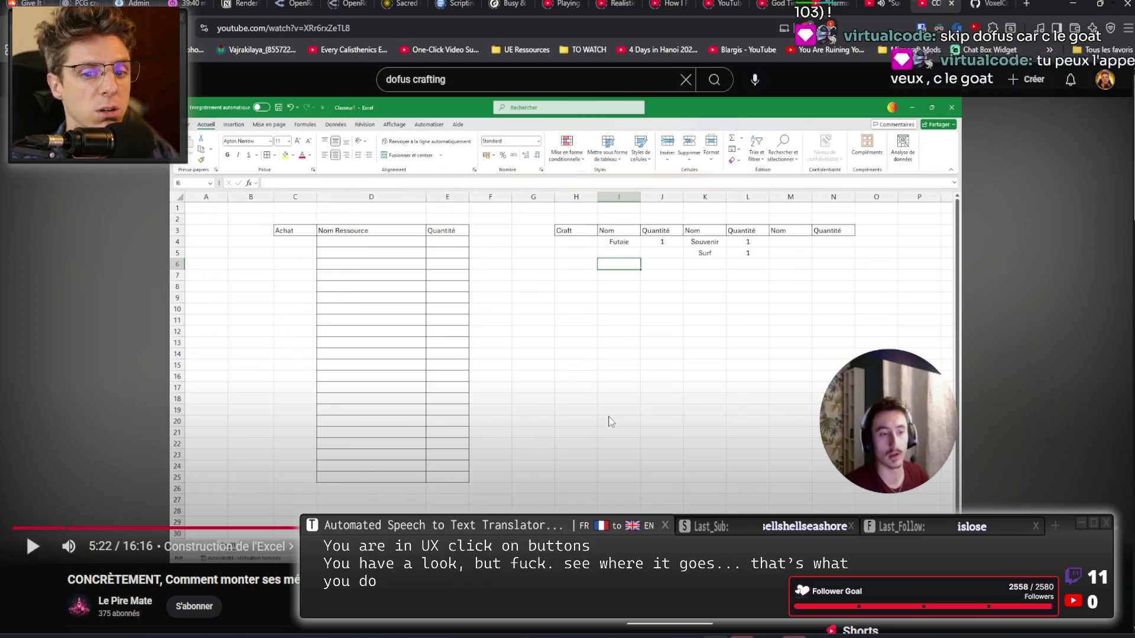
# Step through the spreadsheet build with the L and arrow keys, pausing on the crafting windows at 8:18.
pyautogui.press('l')
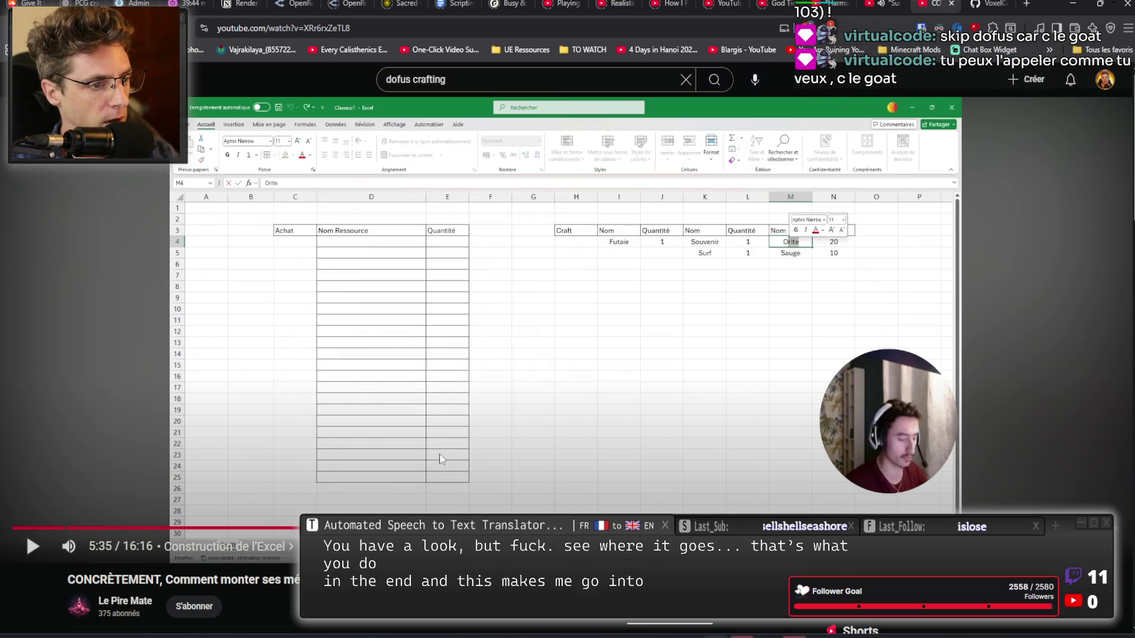
pyautogui.press('k')
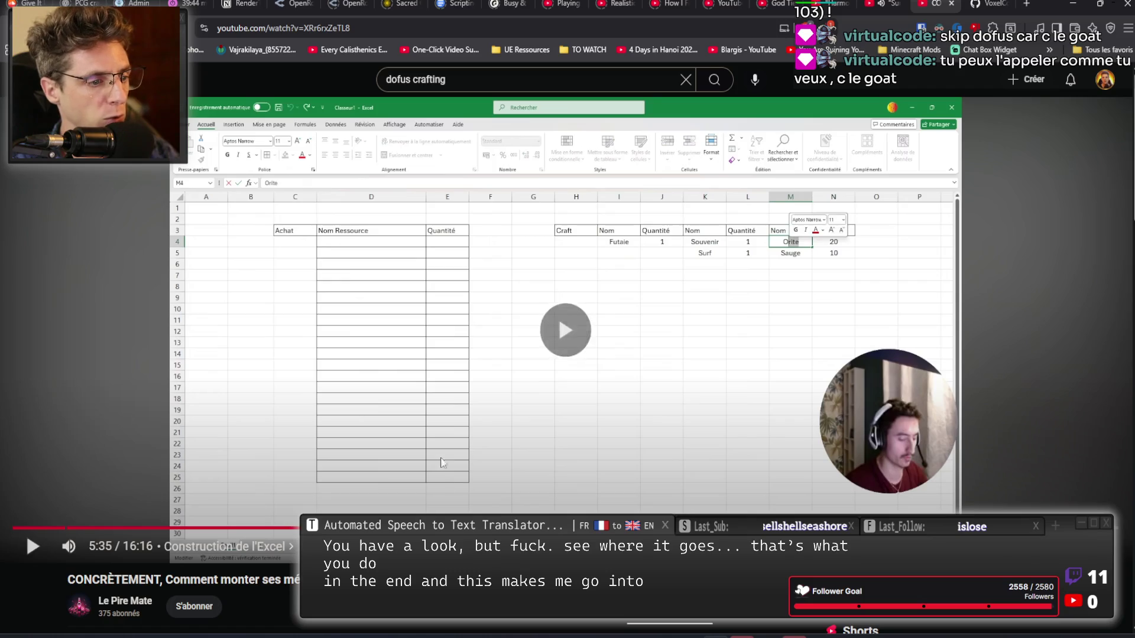
pyautogui.press('l')
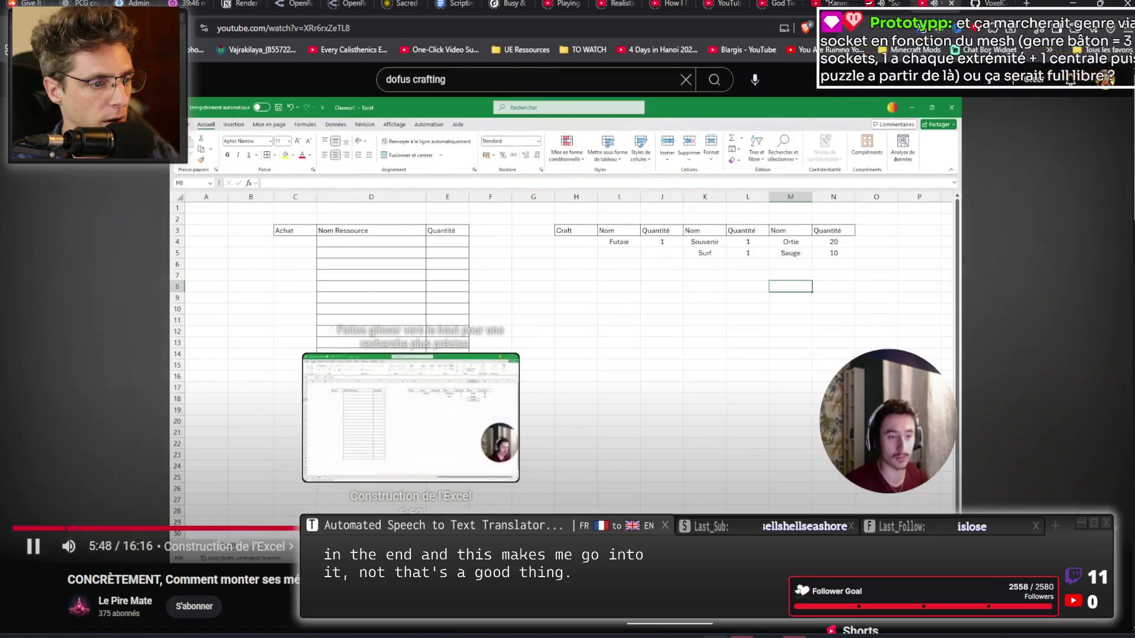
pyautogui.press('l')
pyautogui.press('l')
pyautogui.press('l')
pyautogui.press('l')
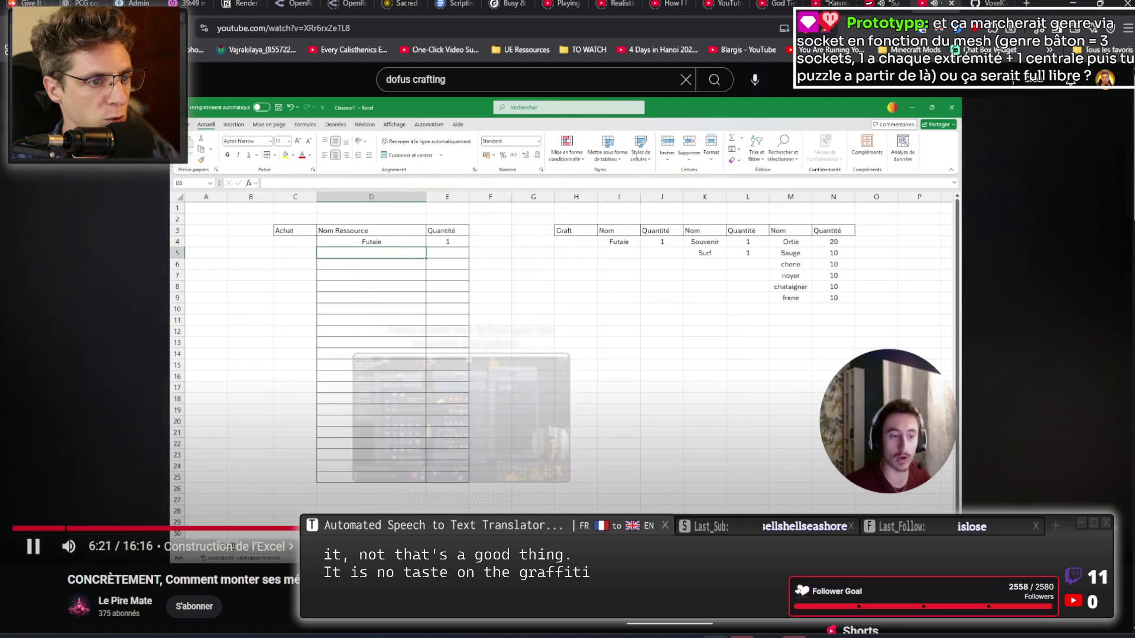
pyautogui.press('l')
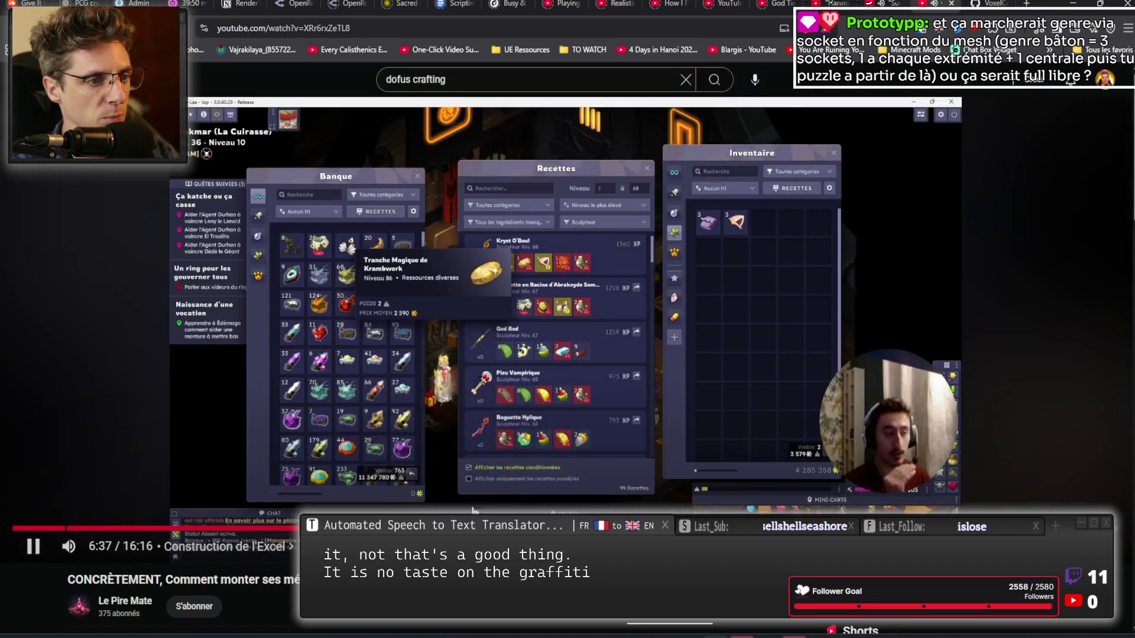
pyautogui.press('k')
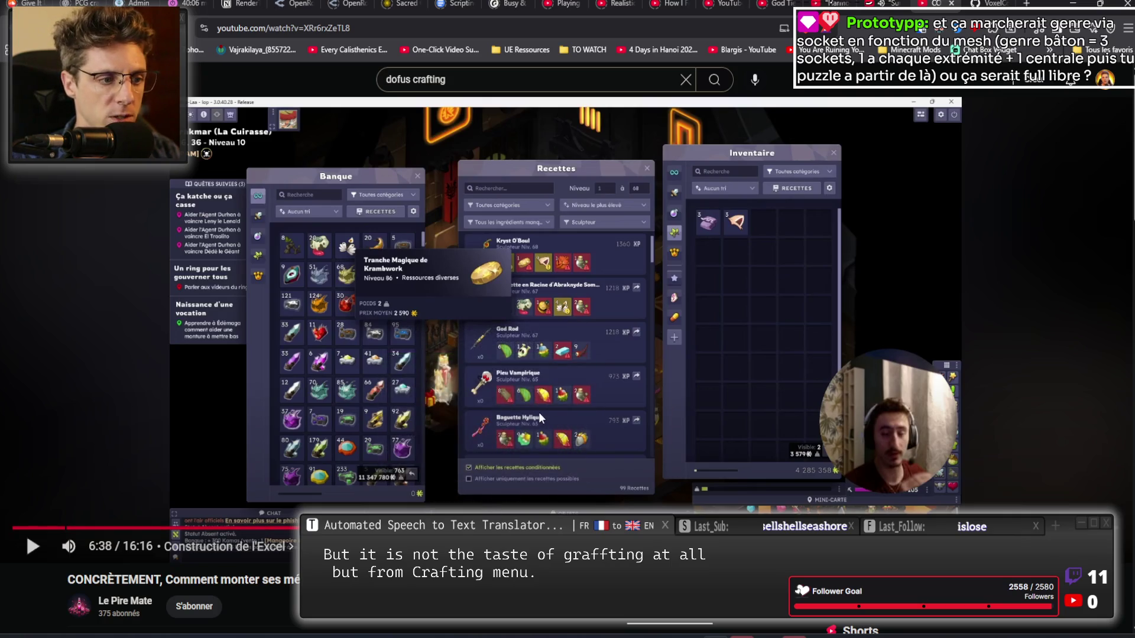
pyautogui.click(539, 413)
pyautogui.press('l')
pyautogui.press('l')
pyautogui.press('l')
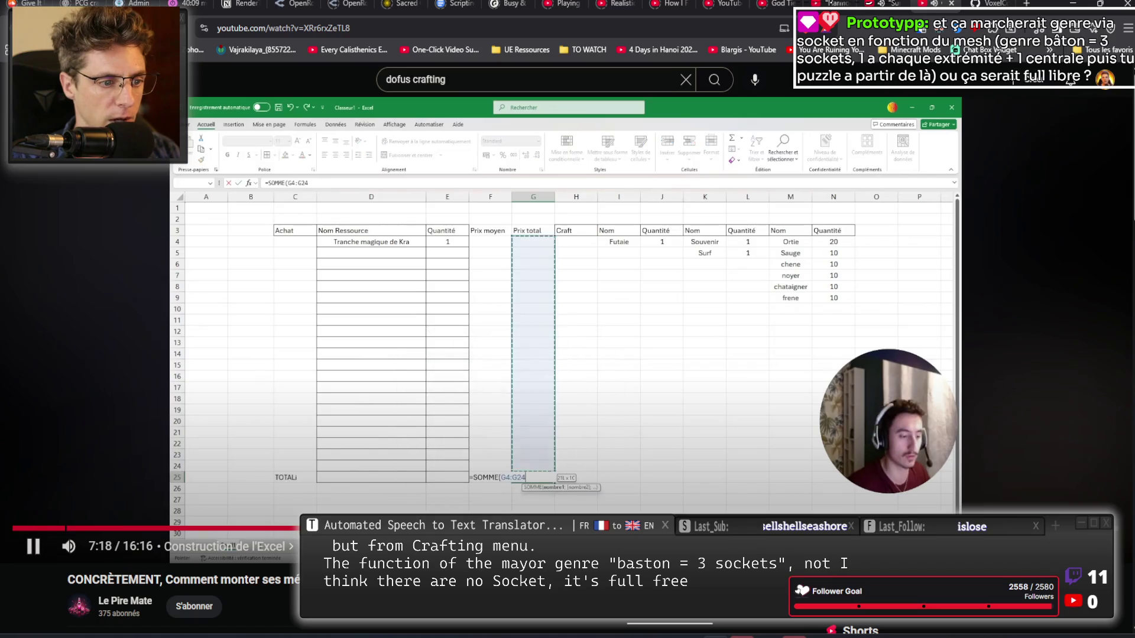
pyautogui.press('l')
pyautogui.press('l')
pyautogui.press('l')
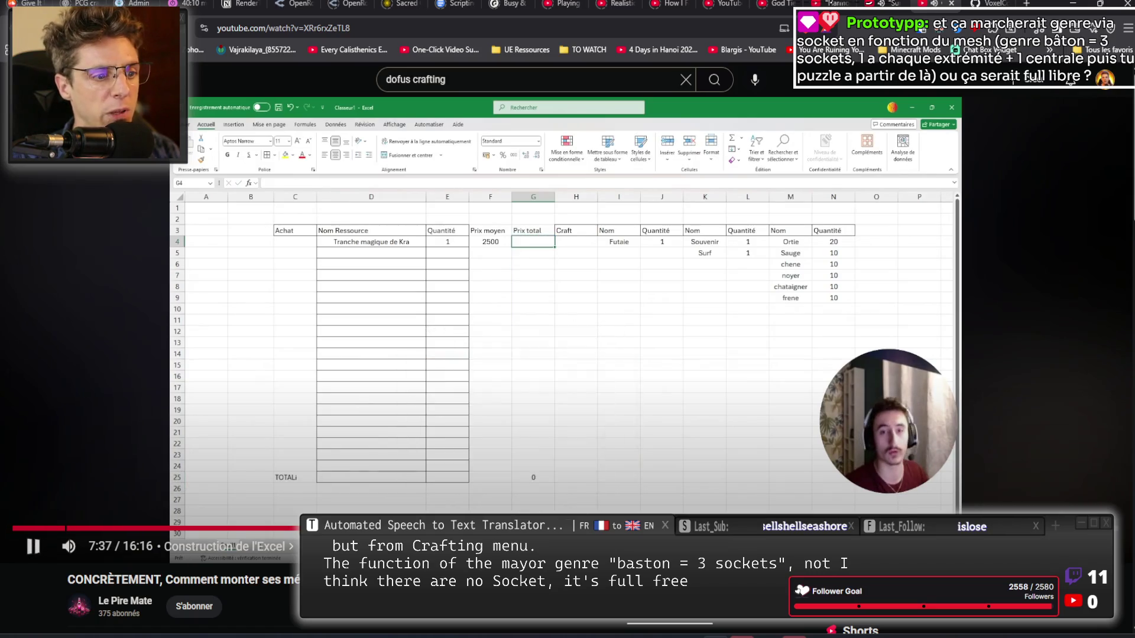
pyautogui.press('l')
pyautogui.press('l')
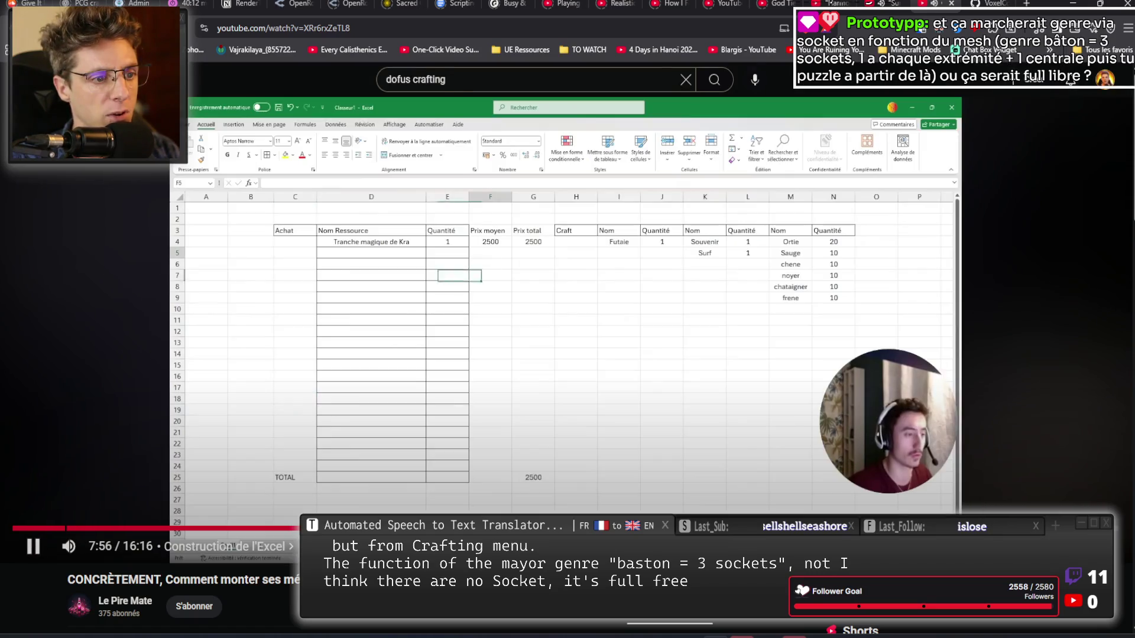
pyautogui.press('Right')
pyautogui.press('Right')
pyautogui.press('Right')
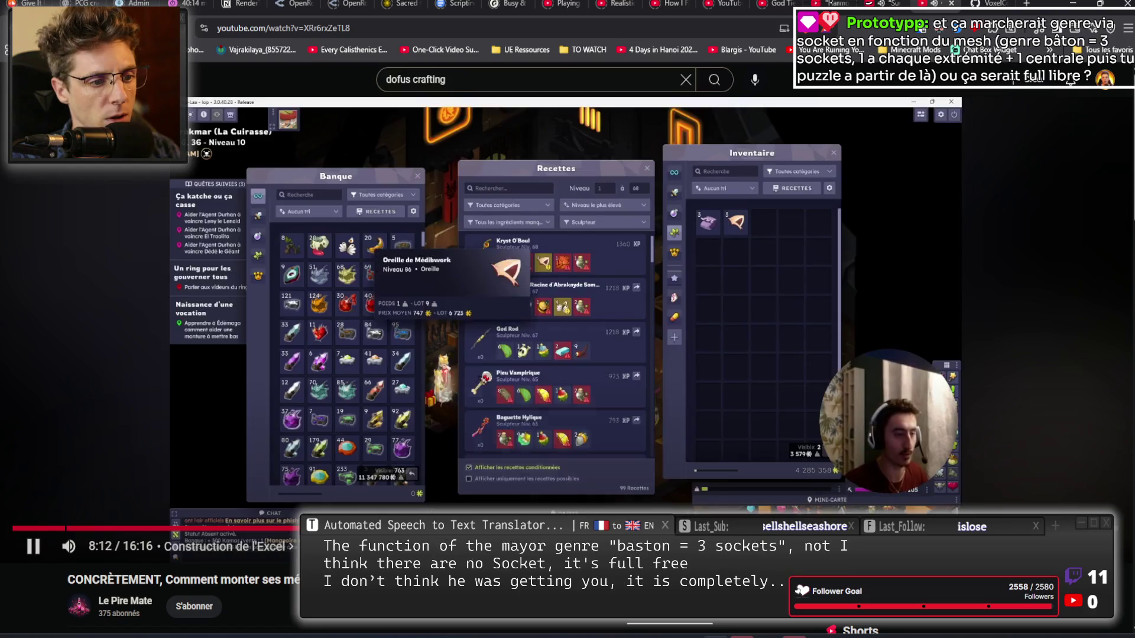
pyautogui.press('Right')
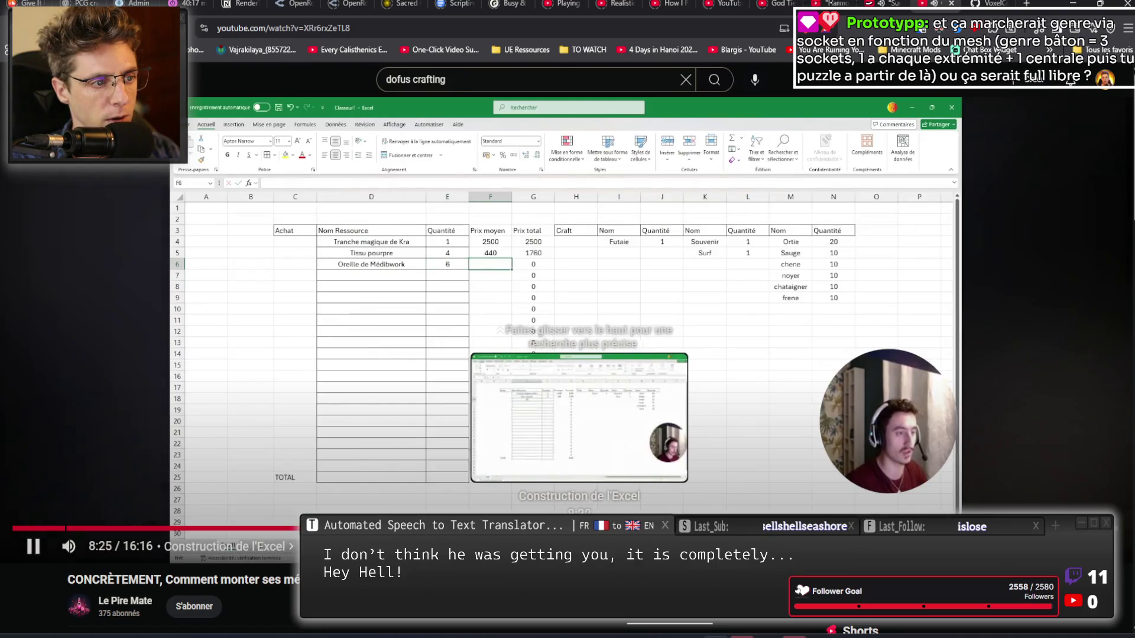
pyautogui.press('Left')
pyautogui.press('Left')
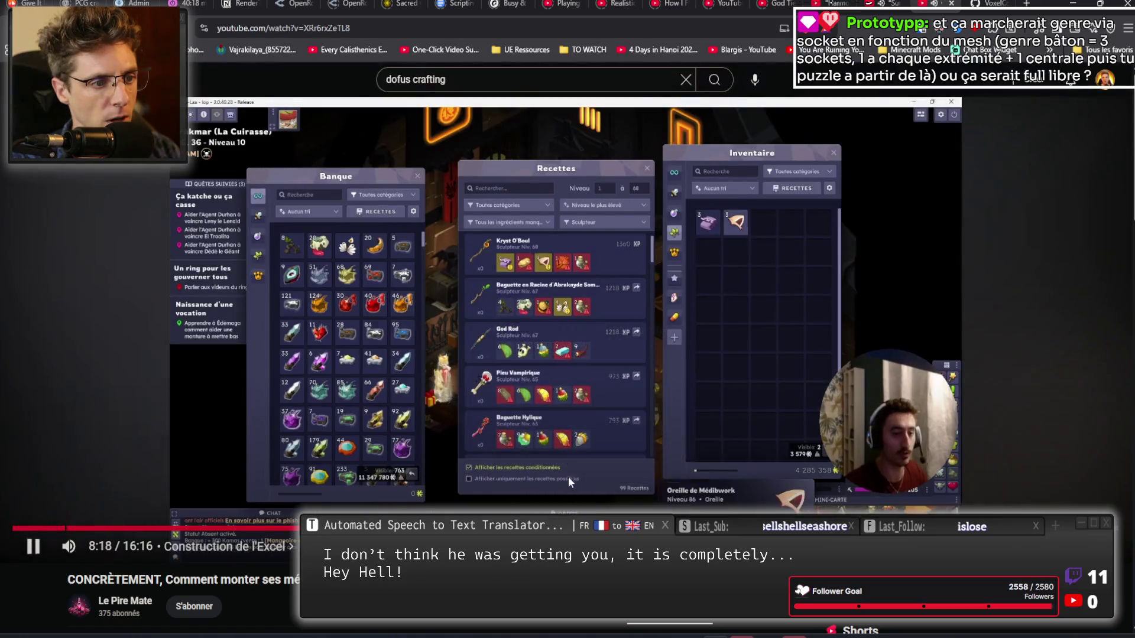
pyautogui.press('k')
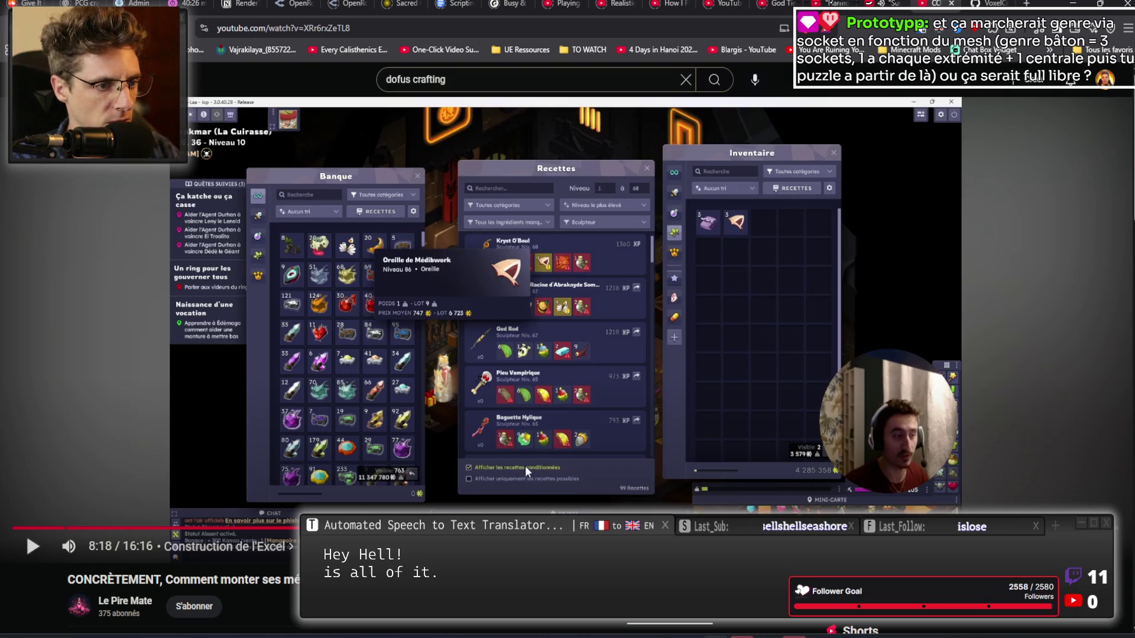
# Scrub ahead toward 9:11 and pause at 10:07 on the game's crafting windows.
pyautogui.moveTo(638, 527)
pyautogui.mouseDown()
pyautogui.moveTo(666, 528)
pyautogui.moveTo(621, 528)
pyautogui.moveTo(719, 528)
pyautogui.mouseUp()
pyautogui.press('space')
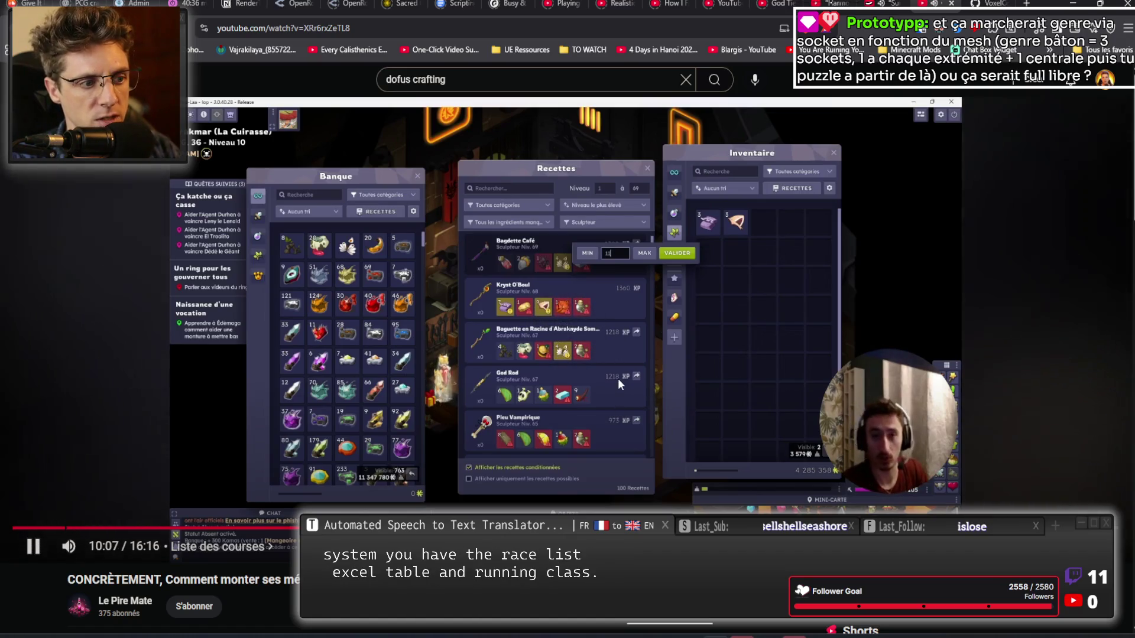
pyautogui.press('space')
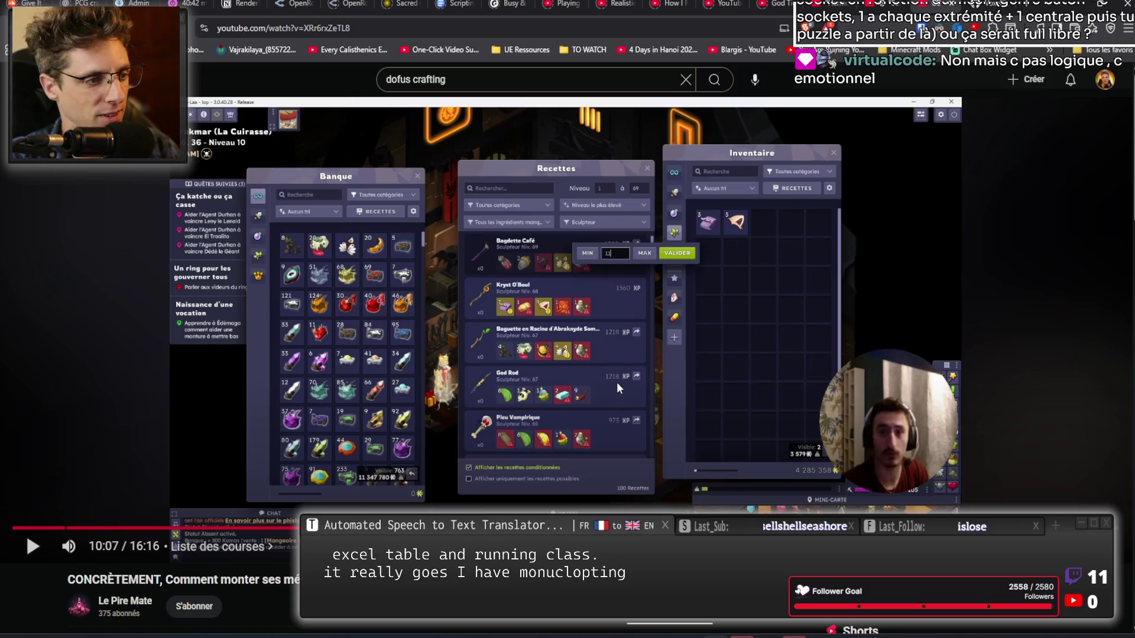
pyautogui.moveTo(700, 527); pyautogui.dragTo(739, 527)
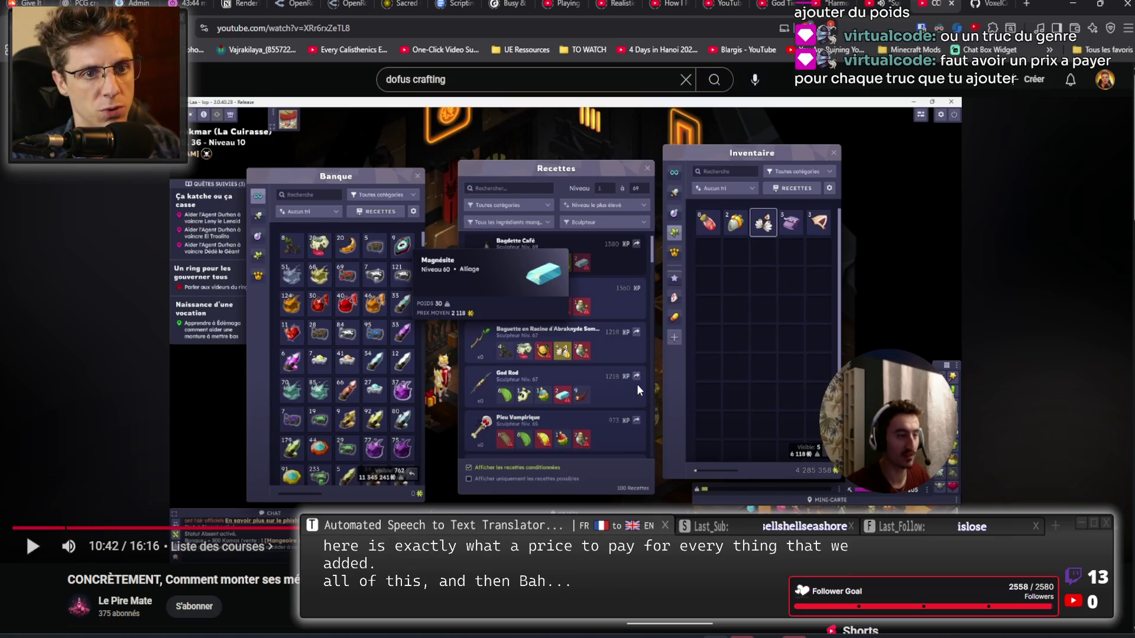
# Switch to the browser tab with VoxelNaniteBuilder.cpp on GitHub.
pyautogui.hotkey('ctrl', 'Tab')
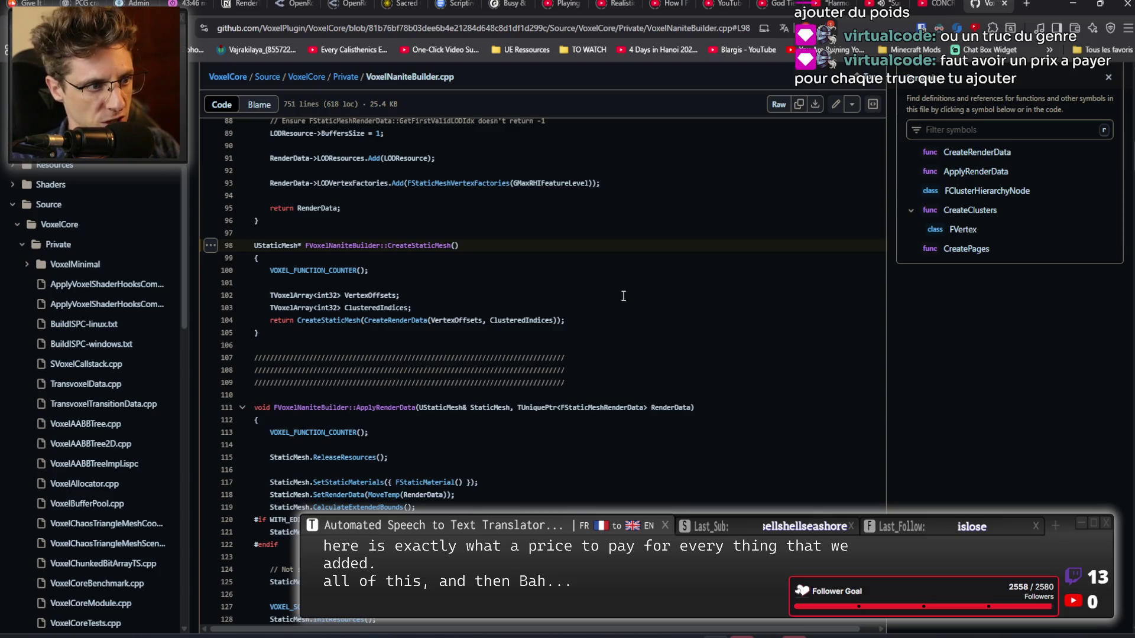
# Scroll to the top of VoxelNaniteBuilder.cpp, then switch back to the Unreal Editor.
pyautogui.scroll(15, 596, 338)
pyautogui.scroll(4, 688, 376)
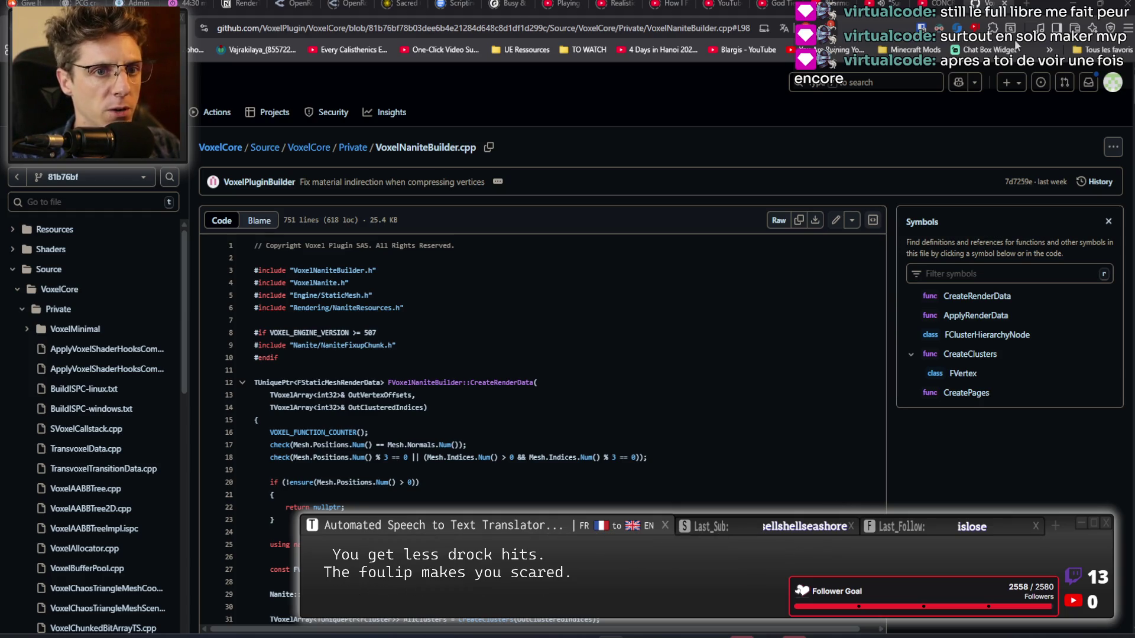
pyautogui.hotkey('alt', 'Tab')
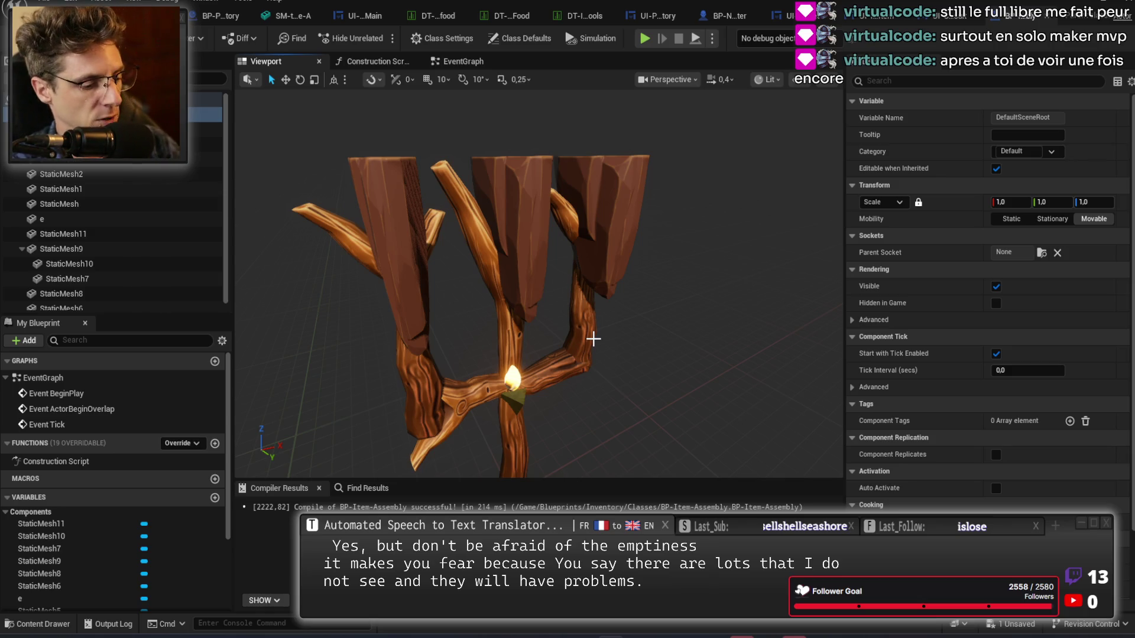
# Save the trident Blueprint and select the Sword Atalante row in the weapons data table.
pyautogui.moveTo(646, 300)
pyautogui.mouseDown()
pyautogui.moveTo(626, 307)
pyautogui.moveTo(607, 279)
pyautogui.moveTo(690, 317)
pyautogui.mouseUp()
pyautogui.hotkey('ctrl', 's')
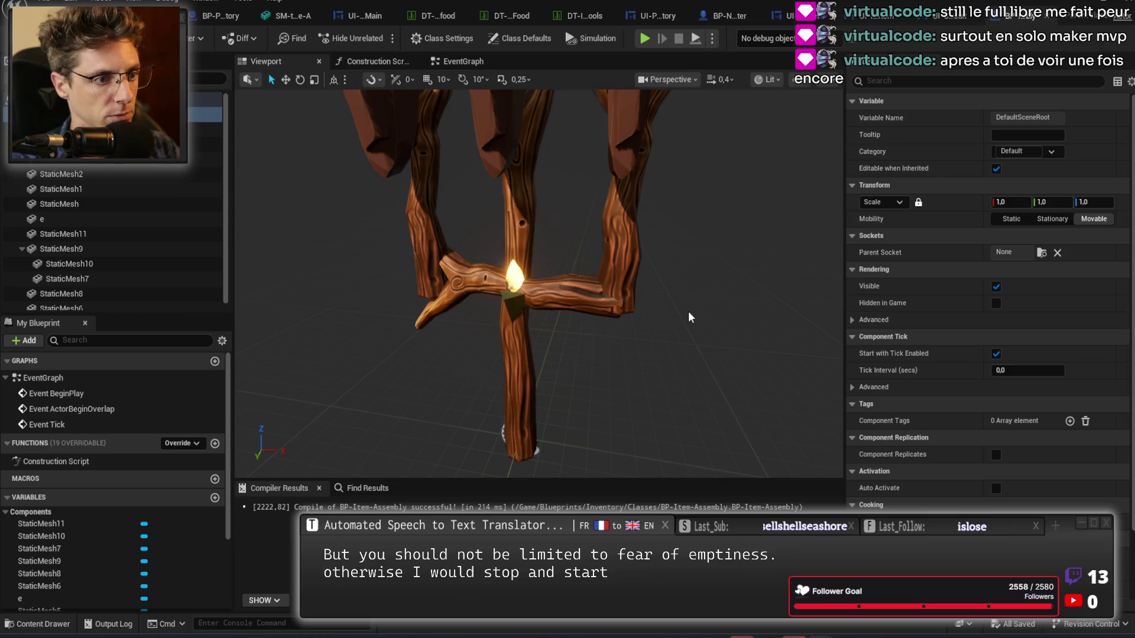
pyautogui.moveTo(673, 313); pyautogui.dragTo(449, 314)
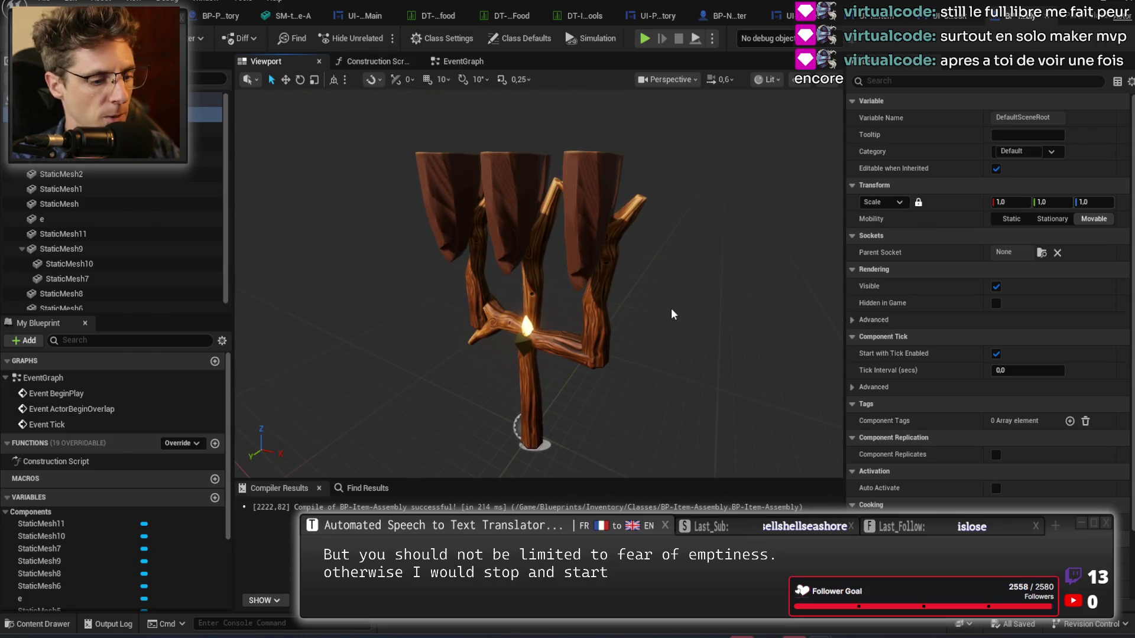
pyautogui.click(568, 18)
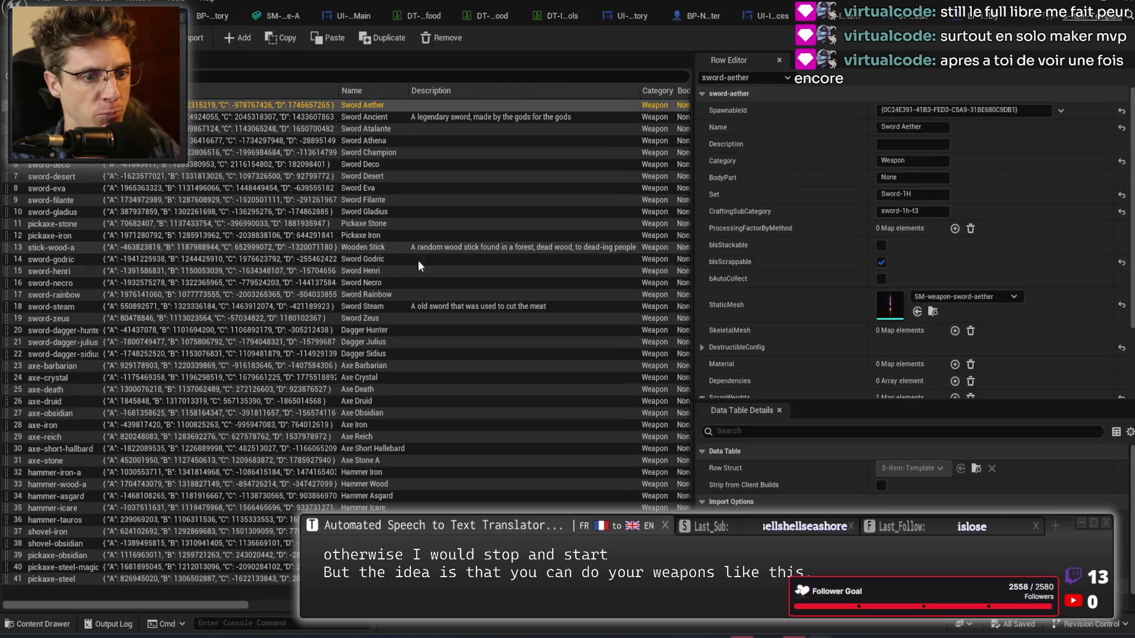
pyautogui.click(326, 129)
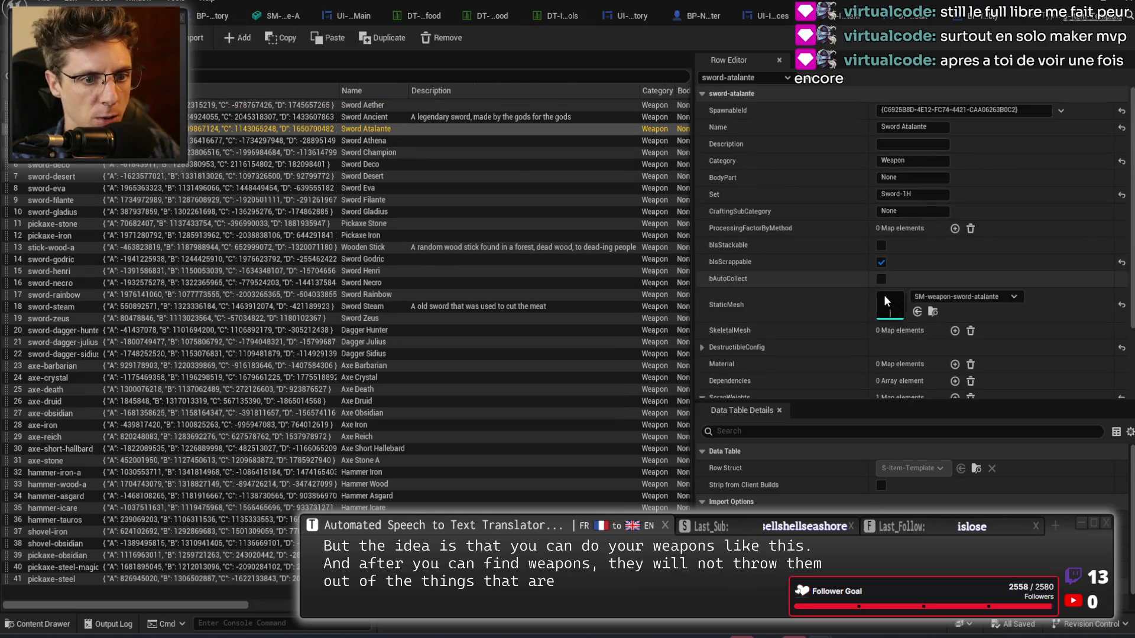
# Orbit the SM-weapon-sword-atalante mesh to view grip and blade, then close it to the trident Blueprint.
pyautogui.doubleClick(899, 303)
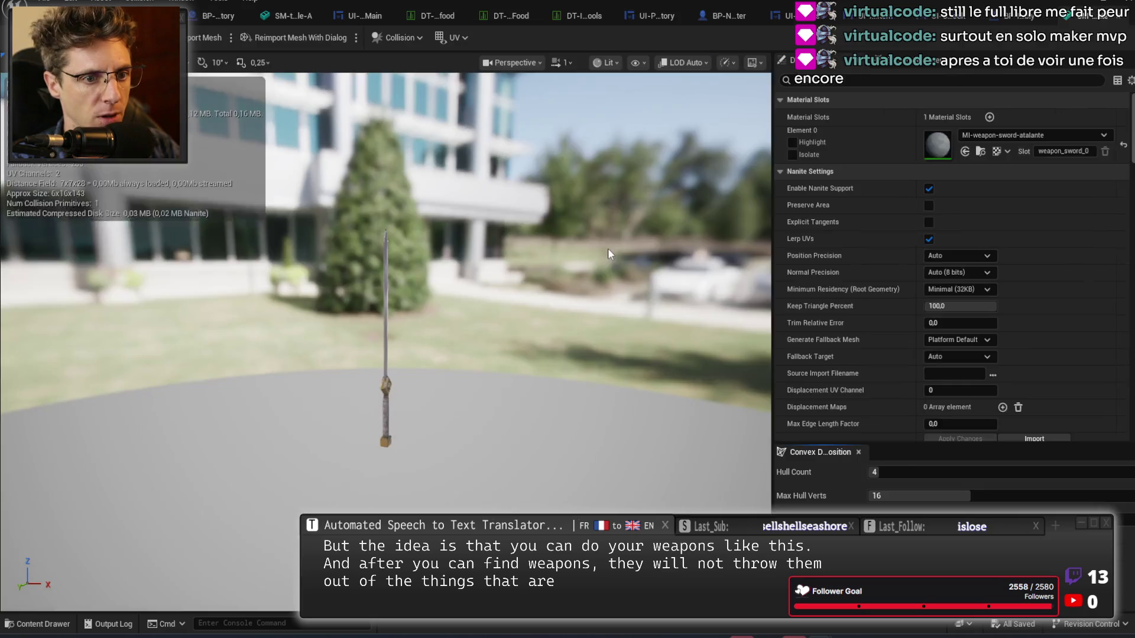
pyautogui.scroll(10, 384, 295)
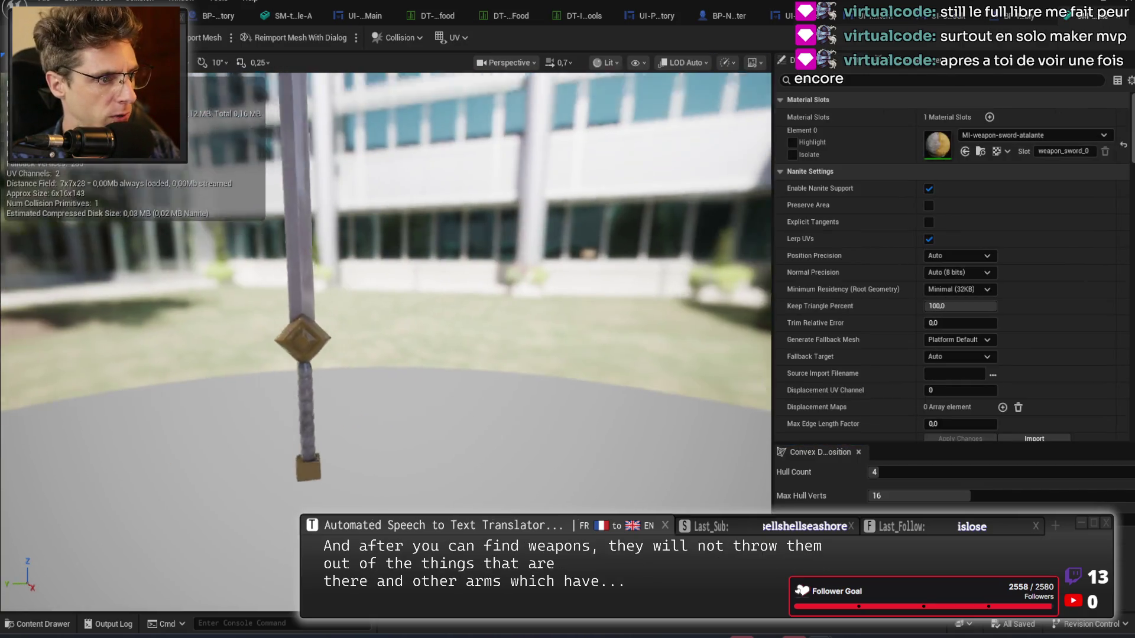
pyautogui.moveTo(384, 296)
pyautogui.mouseDown()
pyautogui.moveTo(503, 272)
pyautogui.moveTo(529, 285)
pyautogui.moveTo(529, 273)
pyautogui.moveTo(500, 254)
pyautogui.moveTo(462, 294)
pyautogui.mouseUp()
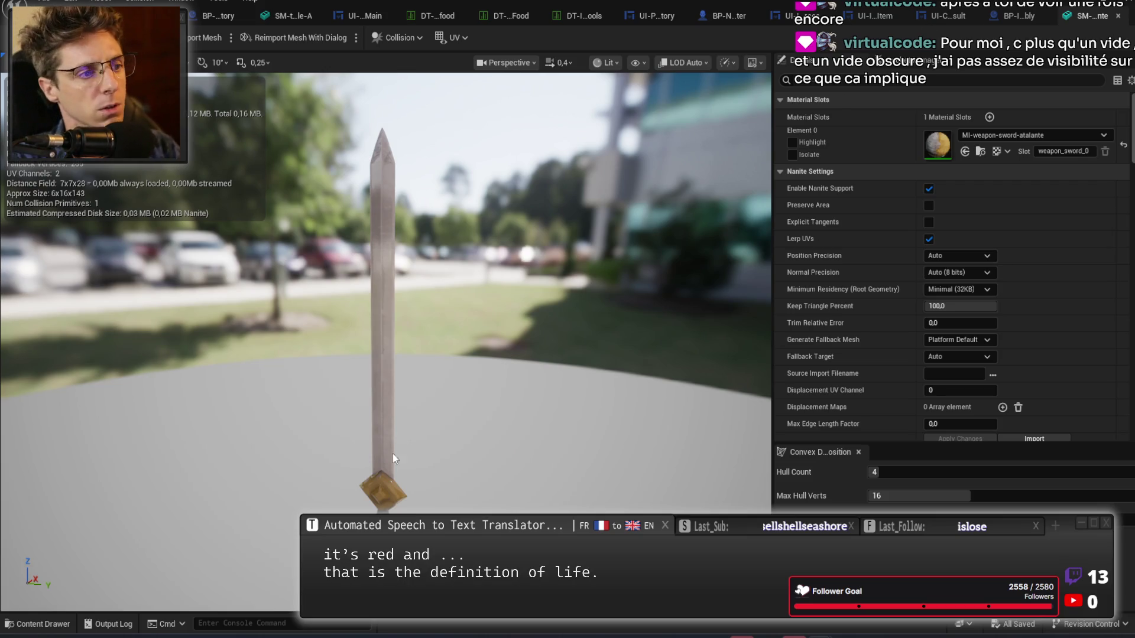
pyautogui.moveTo(385, 295)
pyautogui.mouseDown()
pyautogui.moveTo(354, 295)
pyautogui.moveTo(438, 295)
pyautogui.mouseUp()
pyautogui.moveTo(761, 256)
pyautogui.mouseDown()
pyautogui.moveTo(698, 255)
pyautogui.moveTo(762, 256)
pyautogui.mouseUp()
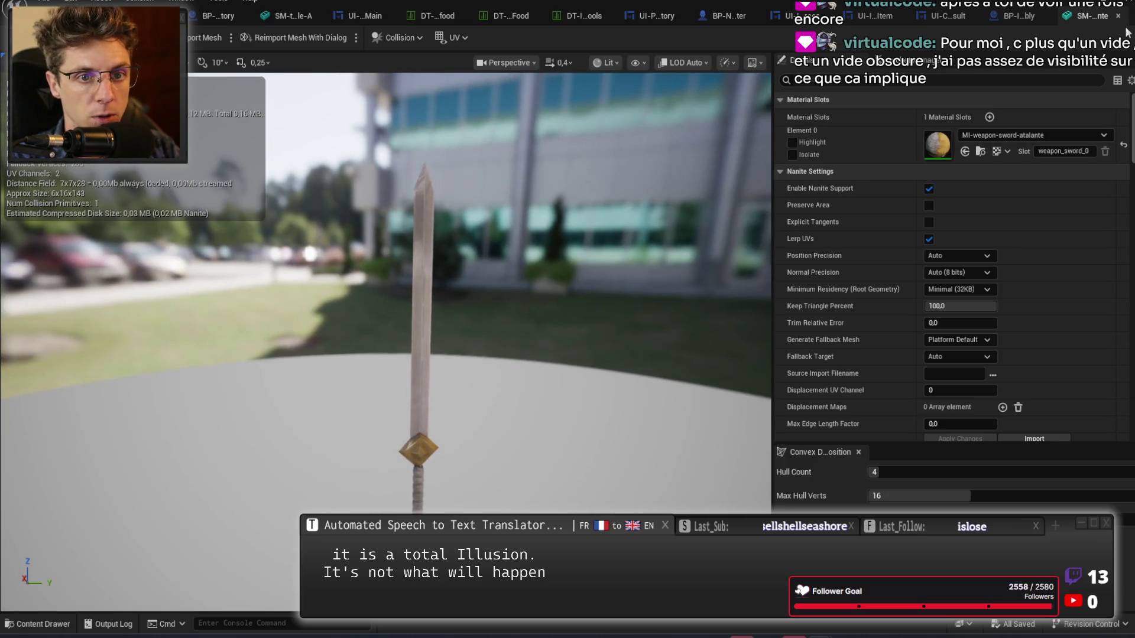
pyautogui.hotkey('ctrl', 'w')
pyautogui.moveTo(615, 342)
pyautogui.mouseDown()
pyautogui.moveTo(616, 296)
pyautogui.moveTo(615, 322)
pyautogui.mouseUp()
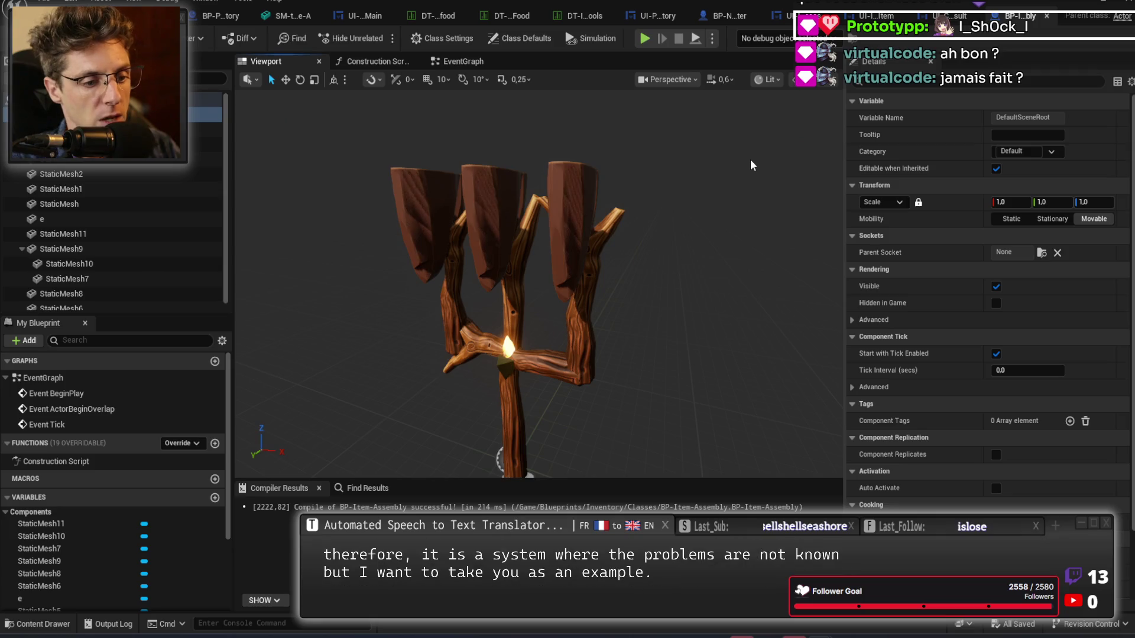
# Switch from the Unreal Editor to the GitHub VoxelNaniteBuilder.cpp page in the browser.
pyautogui.hotkey('alt', 'Tab')
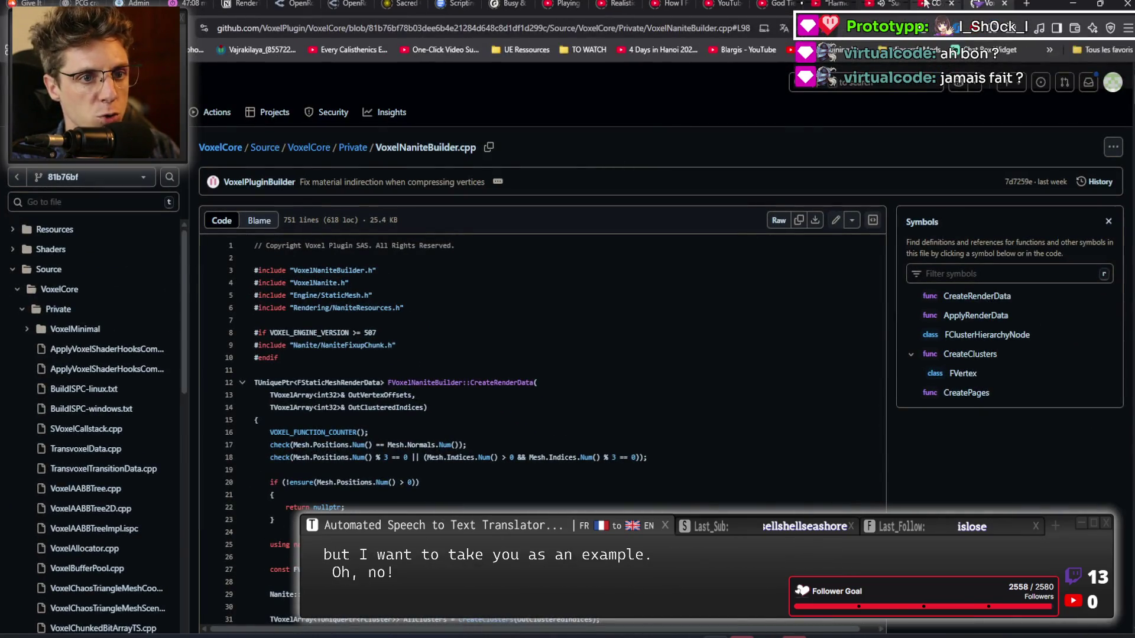
# Return to the dofus results and search 'procedural crafting', after first trying 'crafting dynamic items'.
pyautogui.click(925, 4)
pyautogui.hotkey('alt', 'Left')
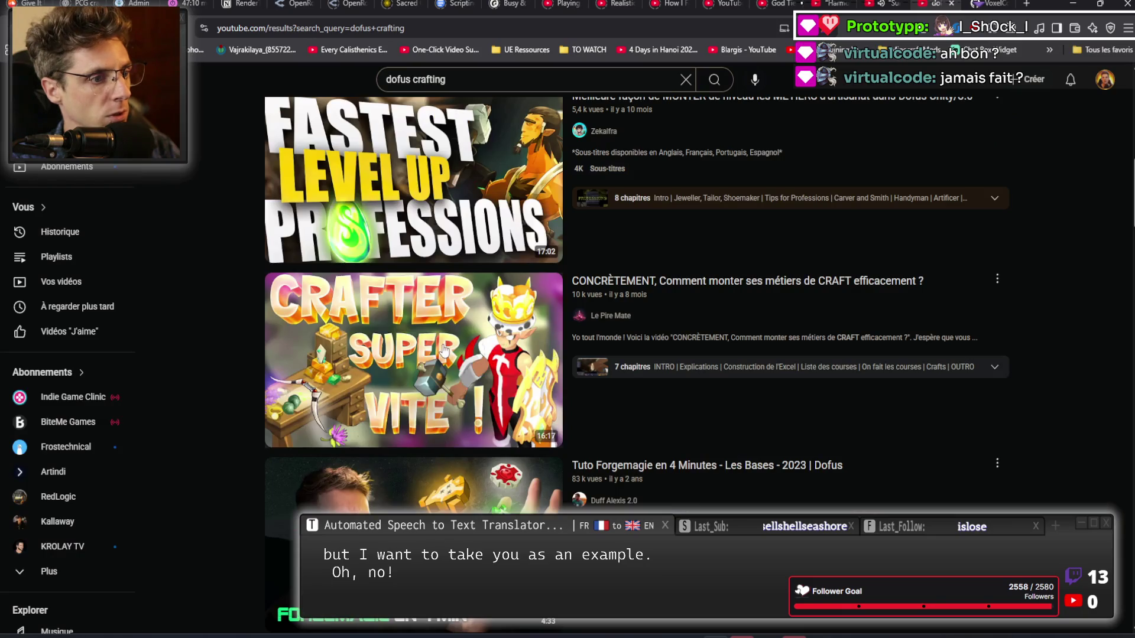
pyautogui.tripleClick(526, 82)
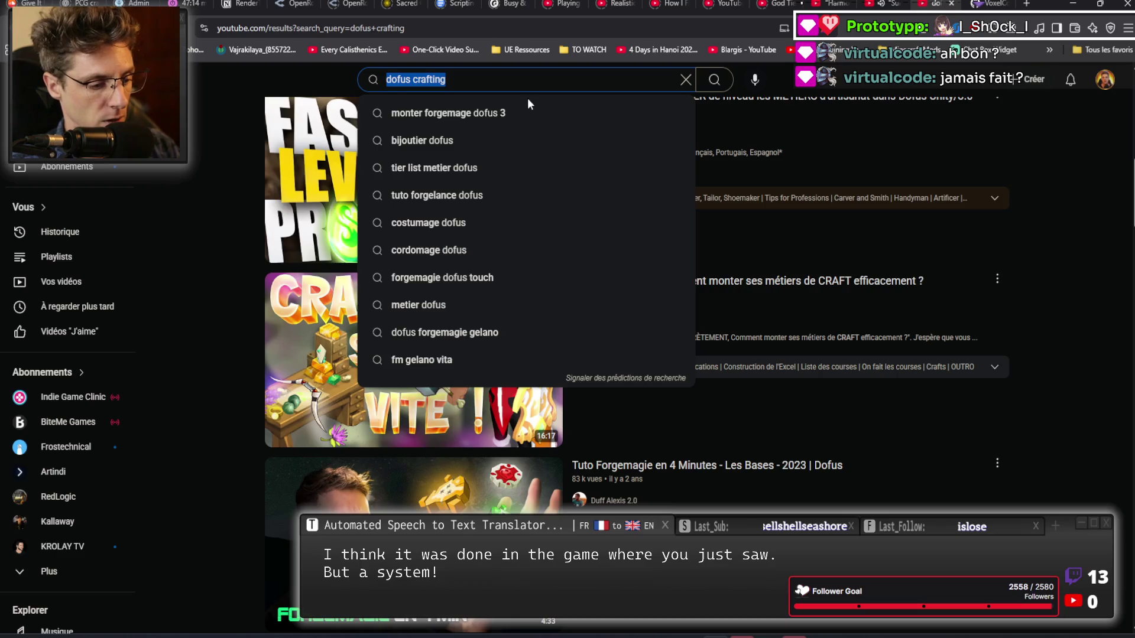
pyautogui.write('crafting ')
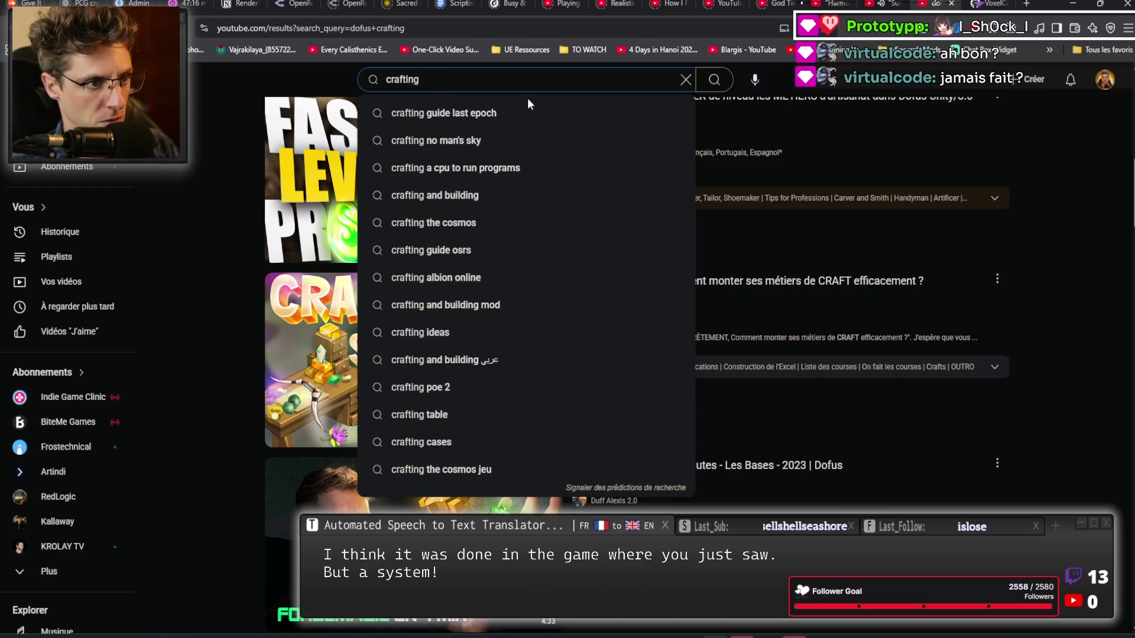
pyautogui.write('dynamic')
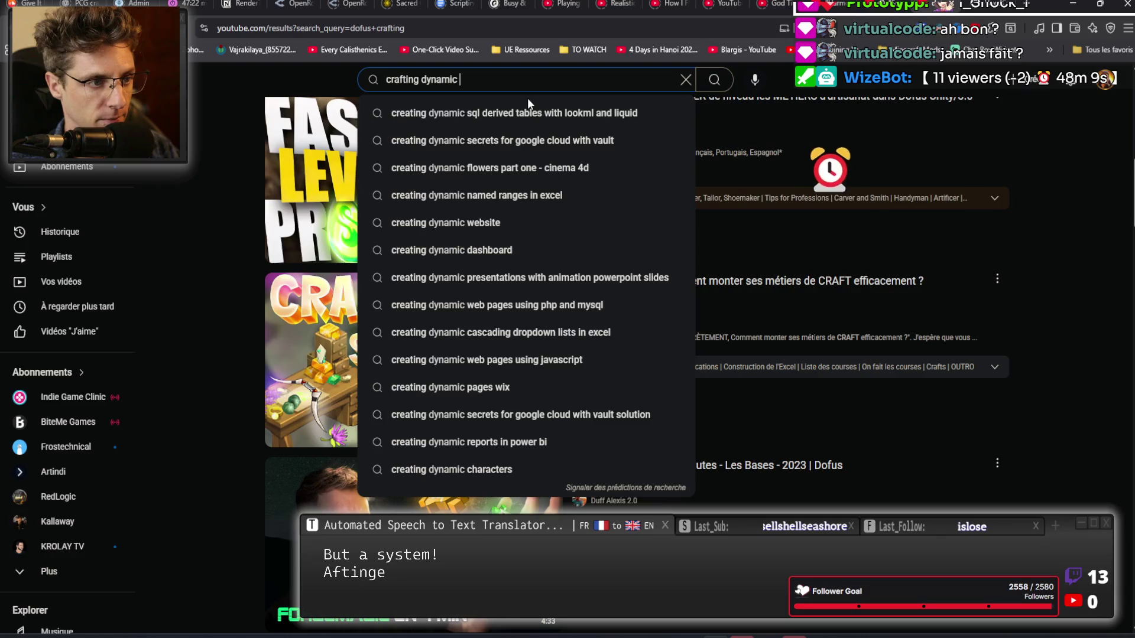
pyautogui.write('items')
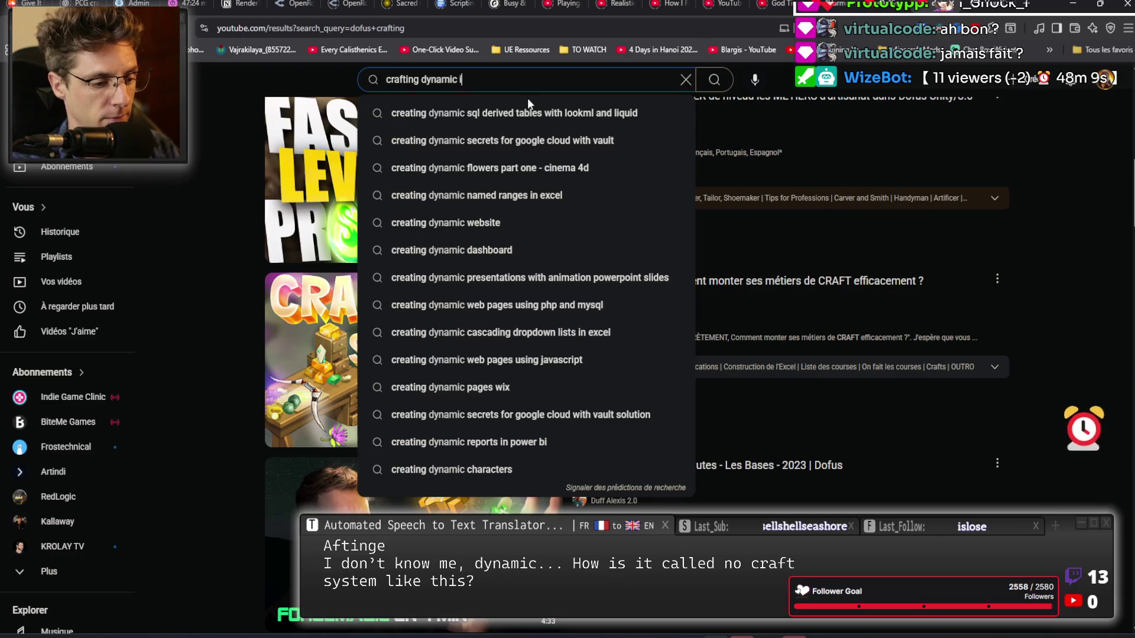
pyautogui.hotkey('ctrl', 'a')
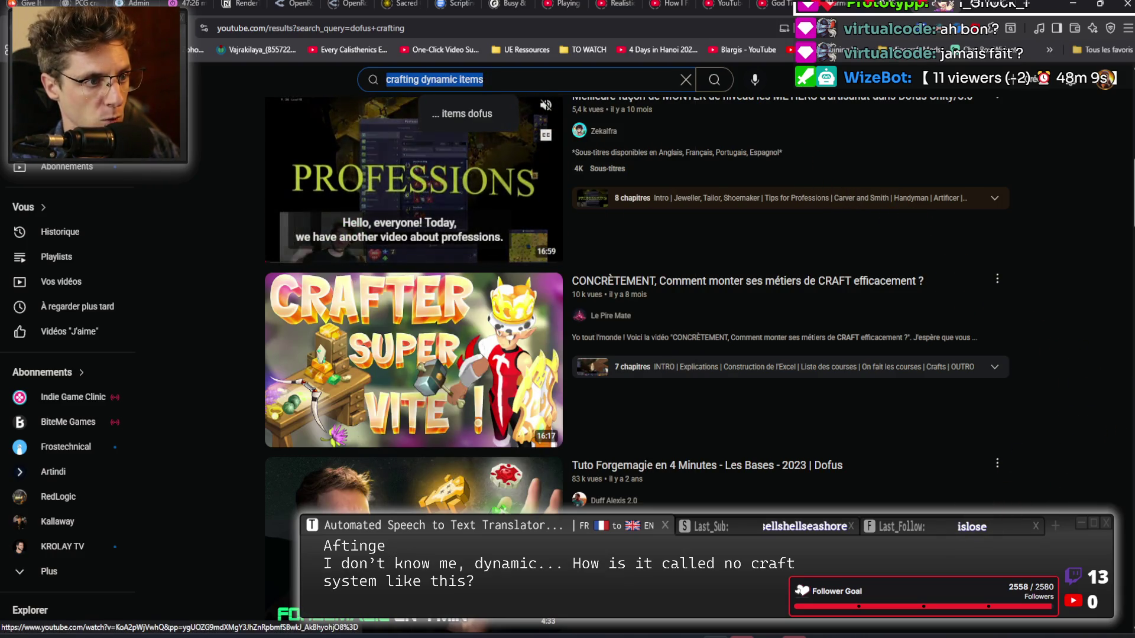
pyautogui.write('procedural cr')
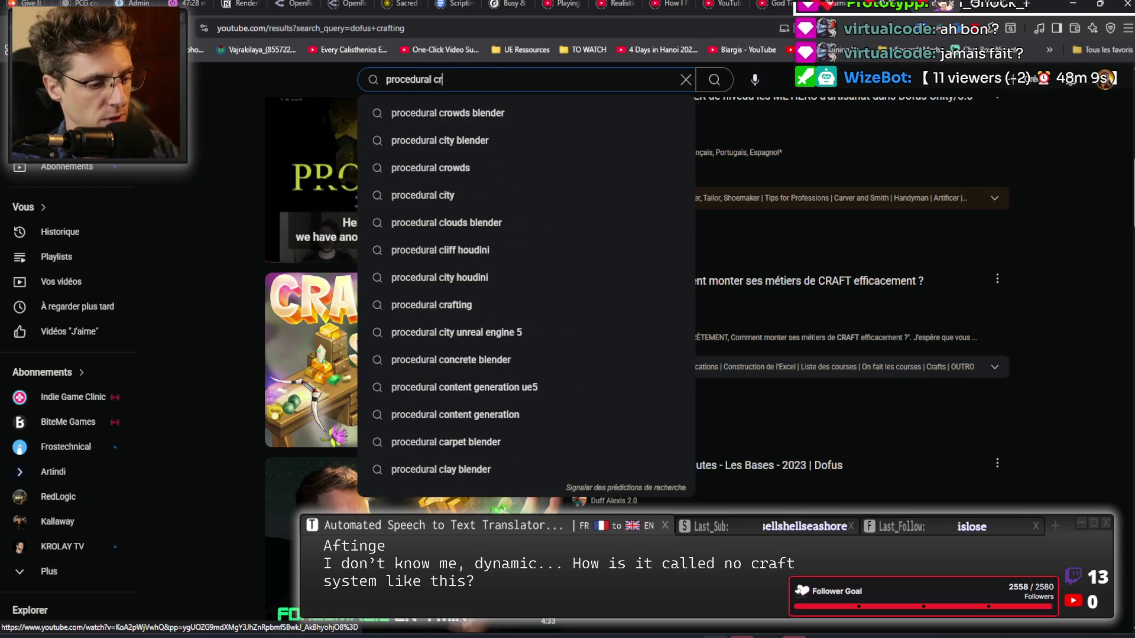
pyautogui.write('afting')
pyautogui.press('Return')
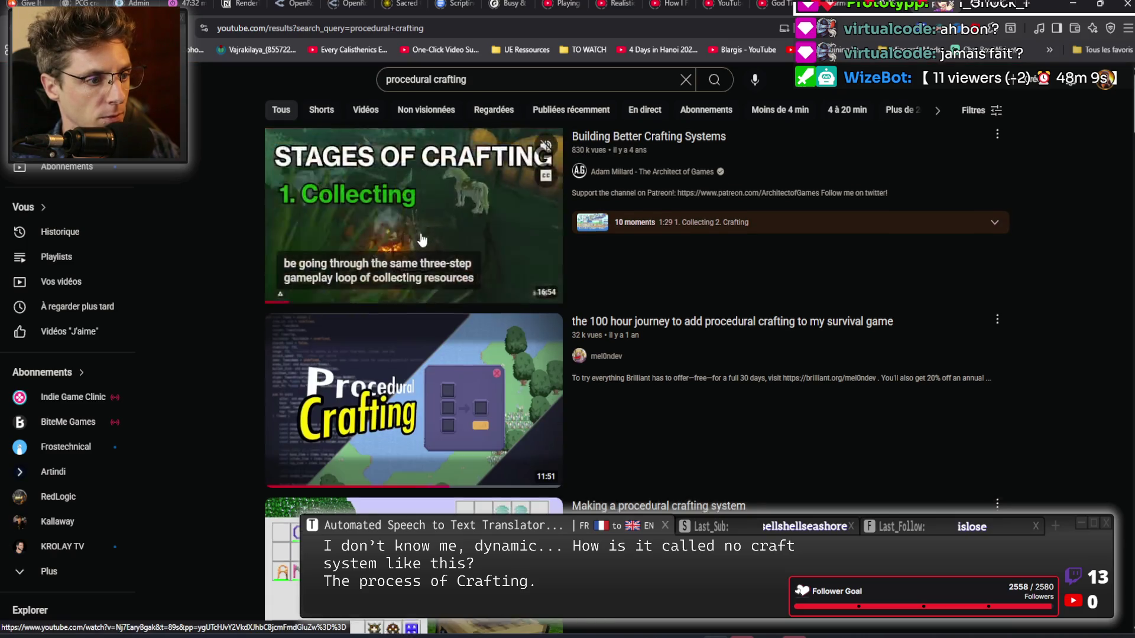
# Open the procedural crafting devlog, skim its gameplay to about 9:20, and return to results.
pyautogui.scroll(-2, 422, 239)
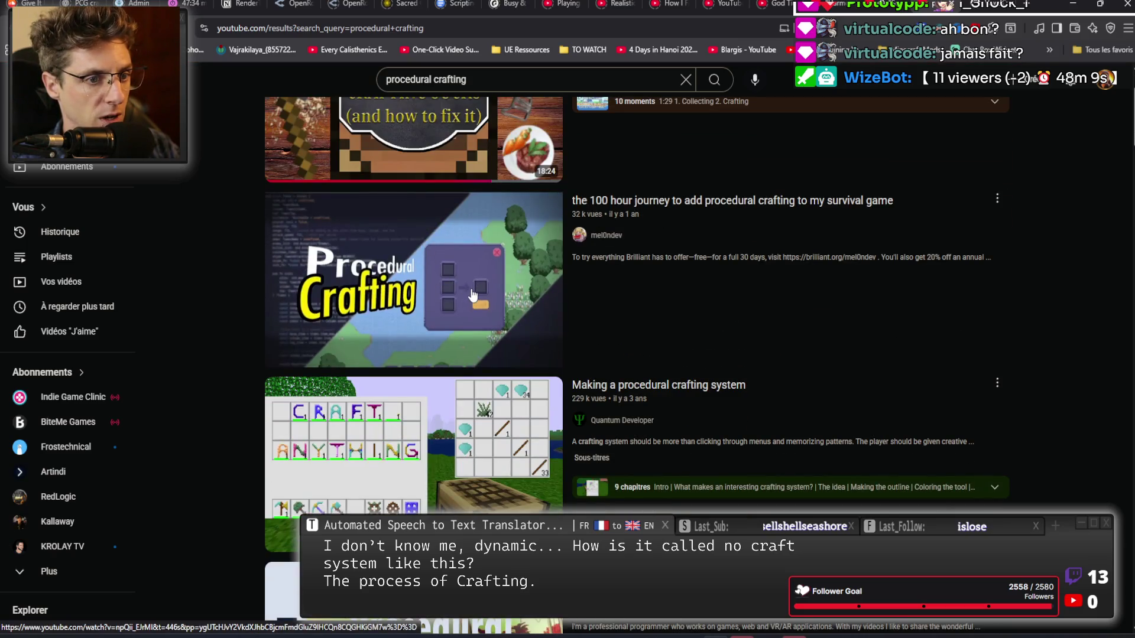
pyautogui.click(473, 296)
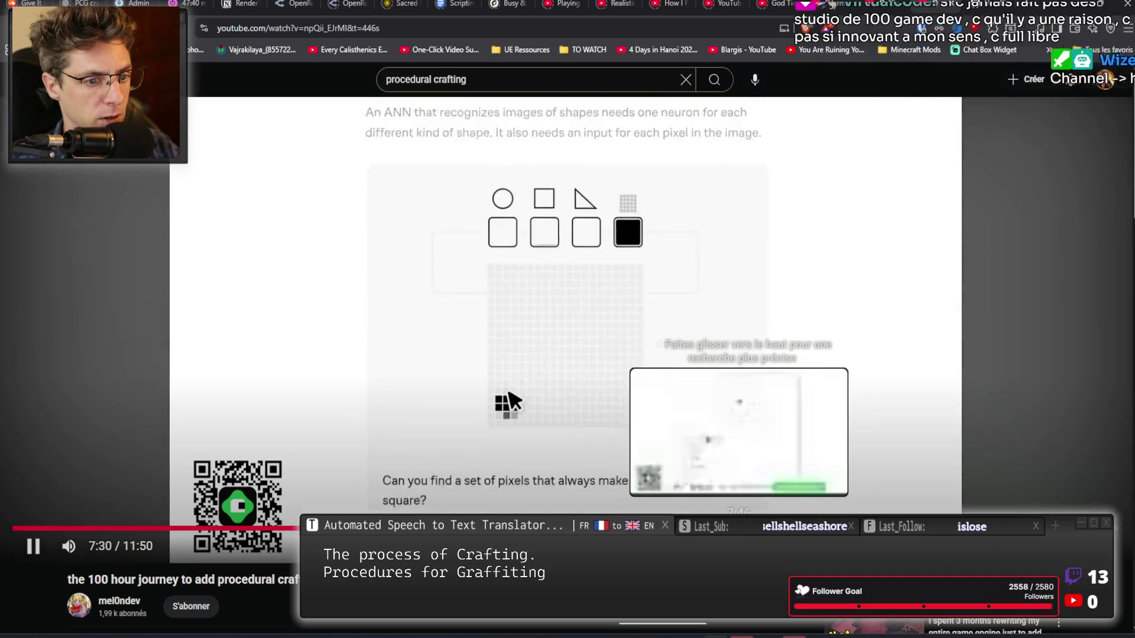
pyautogui.press('l')
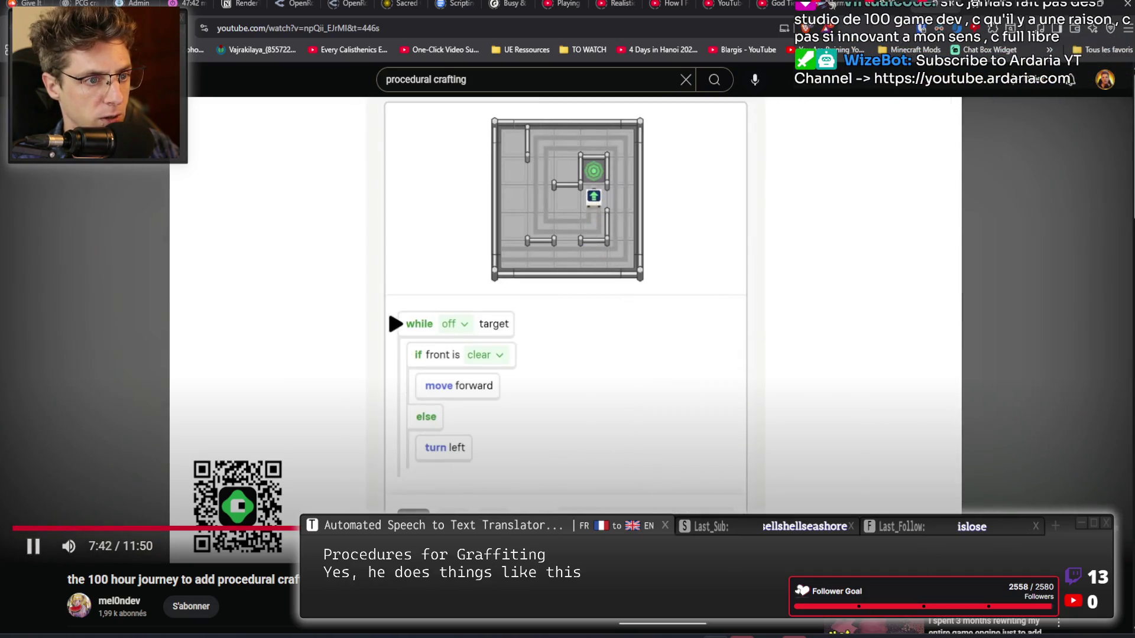
pyautogui.press('l')
pyautogui.press('l')
pyautogui.press('l')
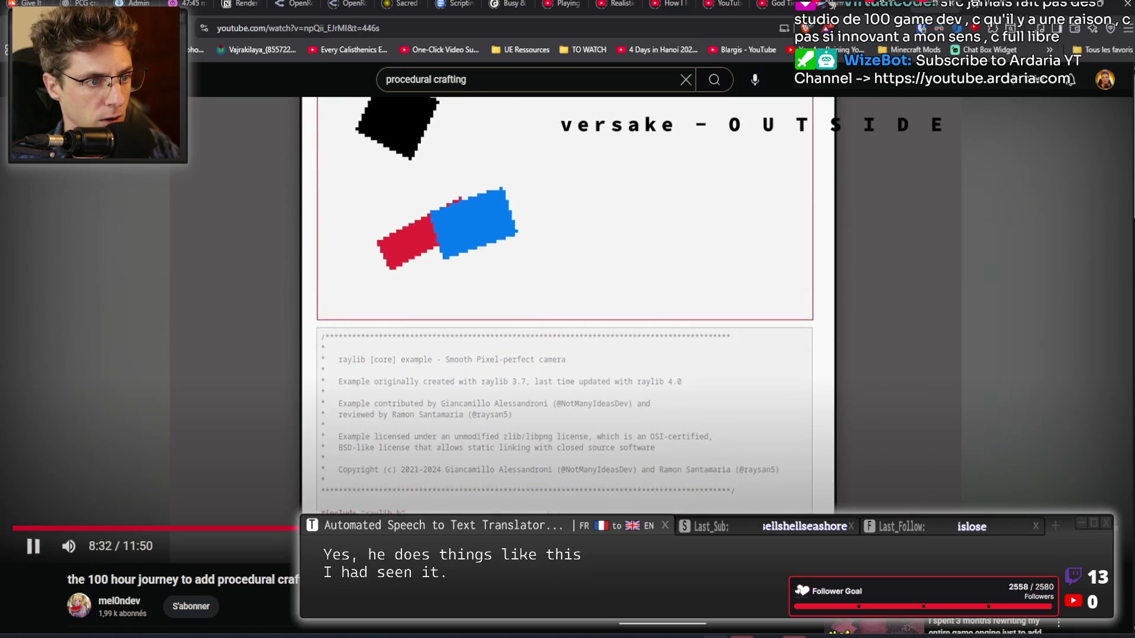
pyautogui.moveTo(785, 528); pyautogui.dragTo(865, 528)
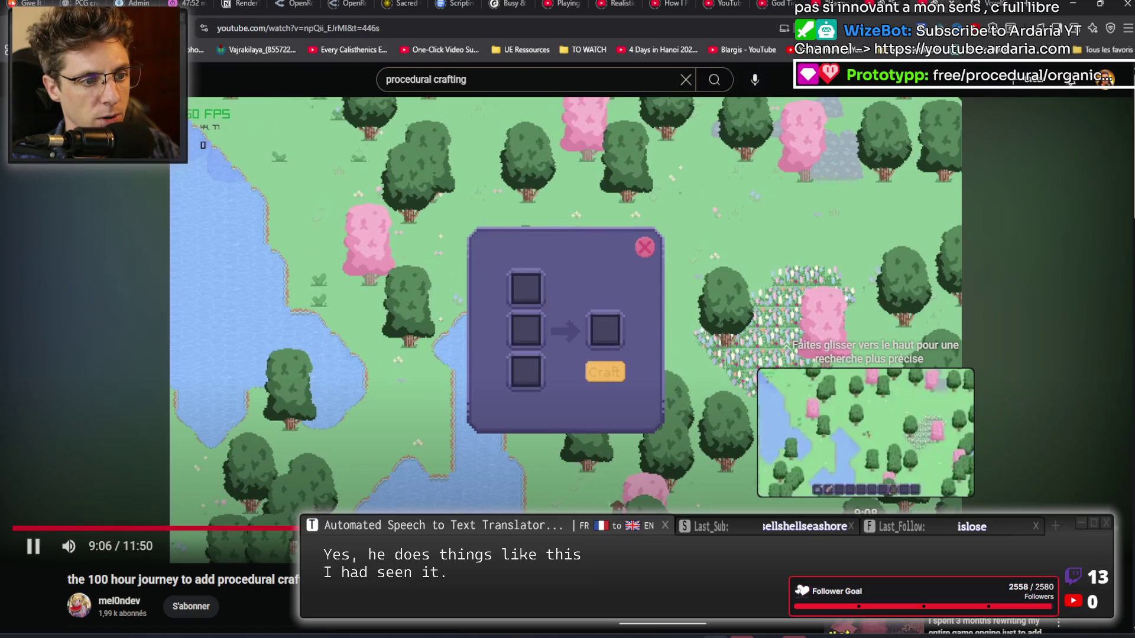
pyautogui.moveTo(865, 528); pyautogui.dragTo(899, 527)
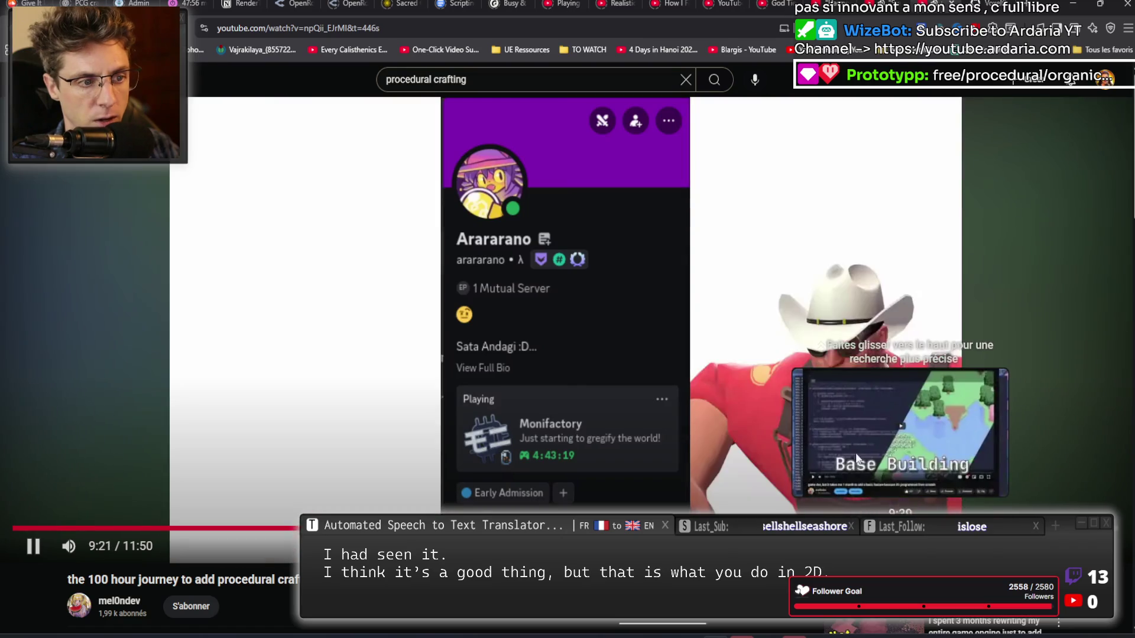
pyautogui.click(665, 284)
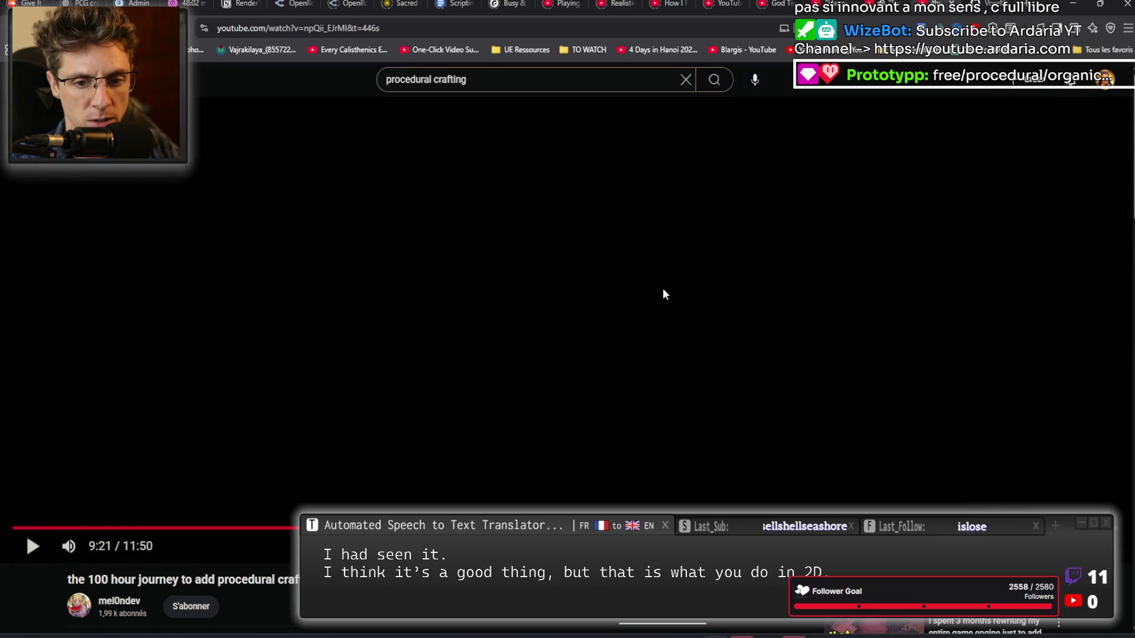
pyautogui.hotkey('alt', 'Left')
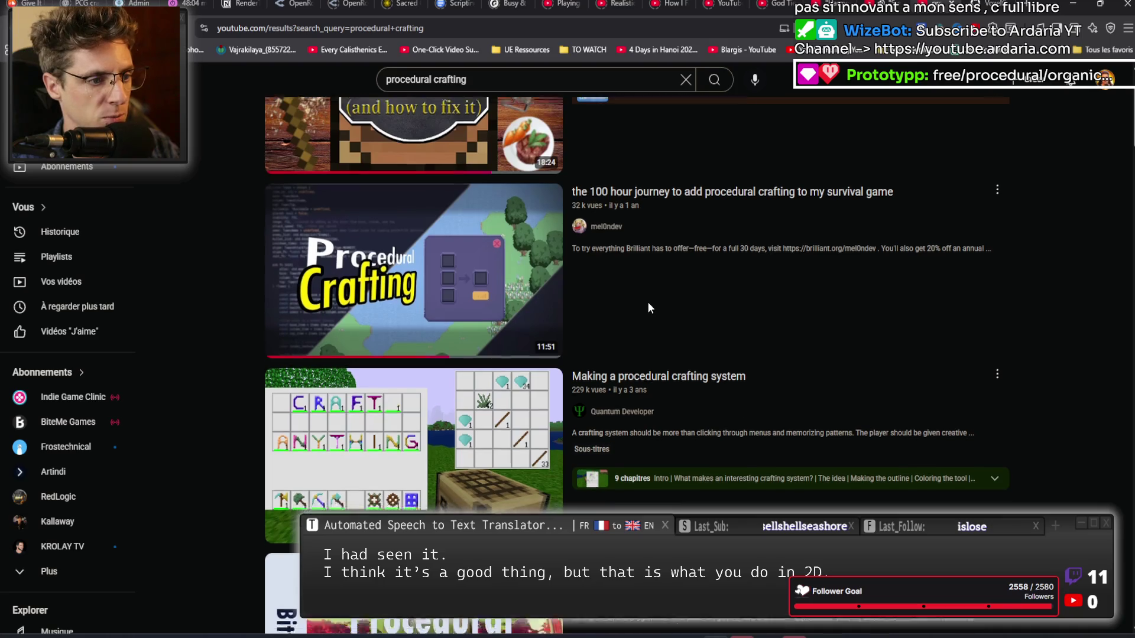
# Skim 'Making a procedural crafting system' through Coloring, Shading and Tool Properties to 6:30, then return to results.
pyautogui.scroll(-2, 648, 307)
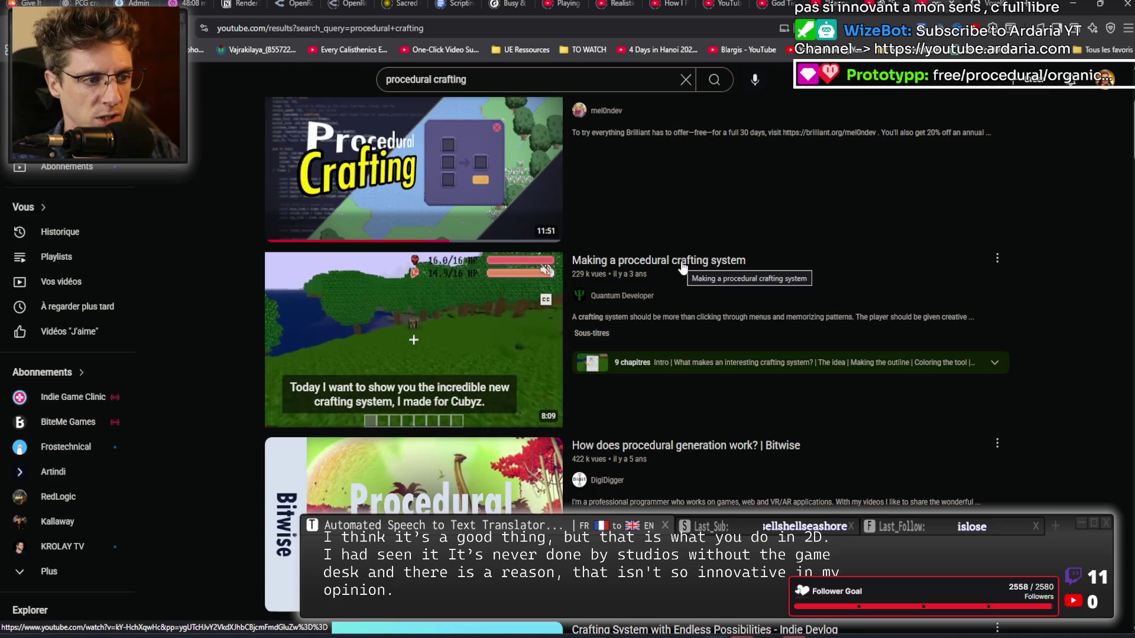
pyautogui.click(682, 263)
pyautogui.moveTo(251, 528)
pyautogui.mouseDown()
pyautogui.moveTo(185, 528)
pyautogui.moveTo(380, 528)
pyautogui.mouseUp()
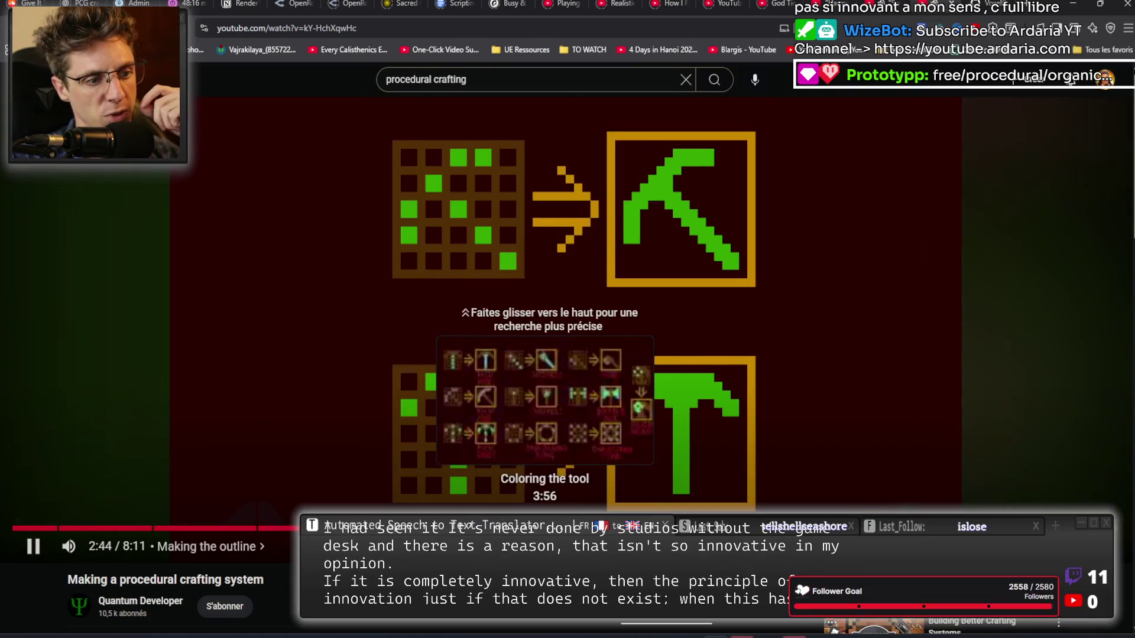
pyautogui.click(541, 528)
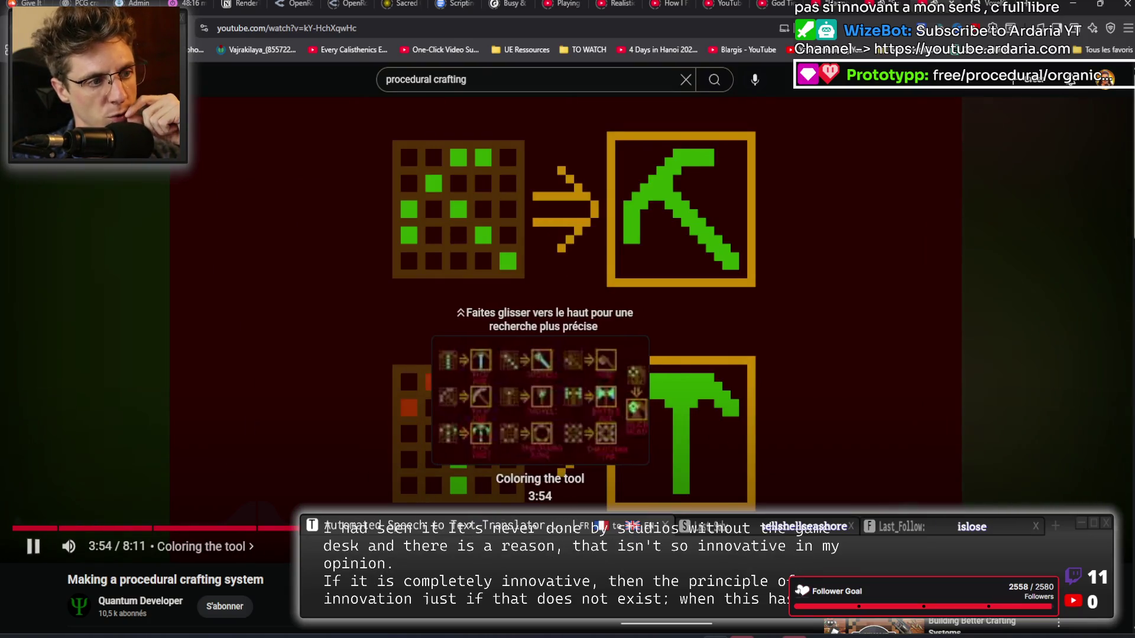
pyautogui.moveTo(541, 528); pyautogui.dragTo(749, 528)
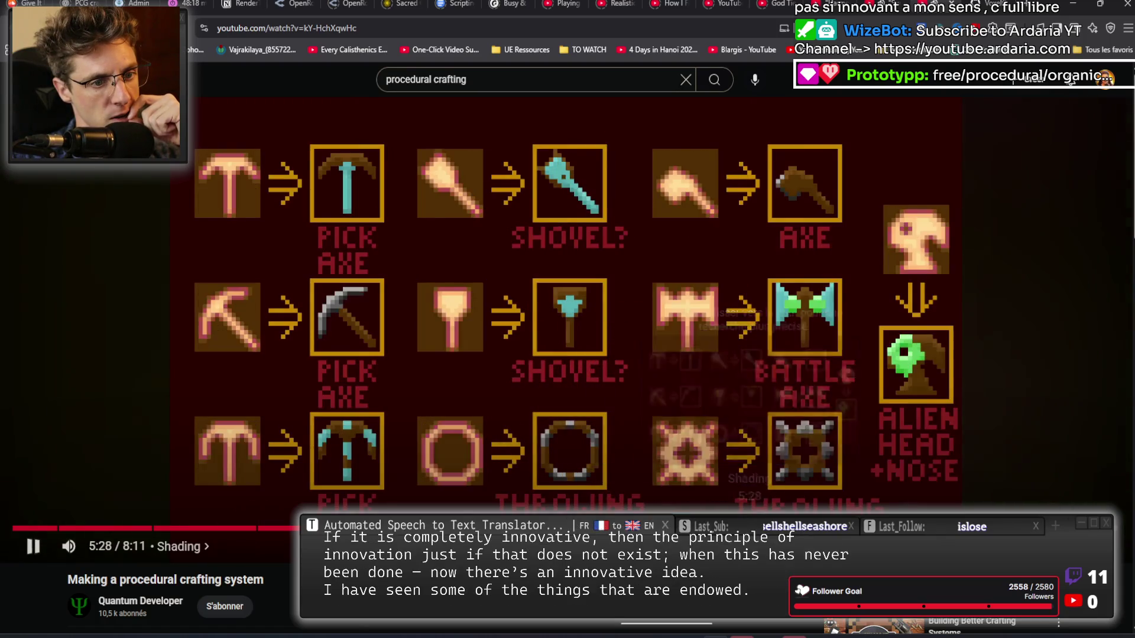
pyautogui.click(840, 528)
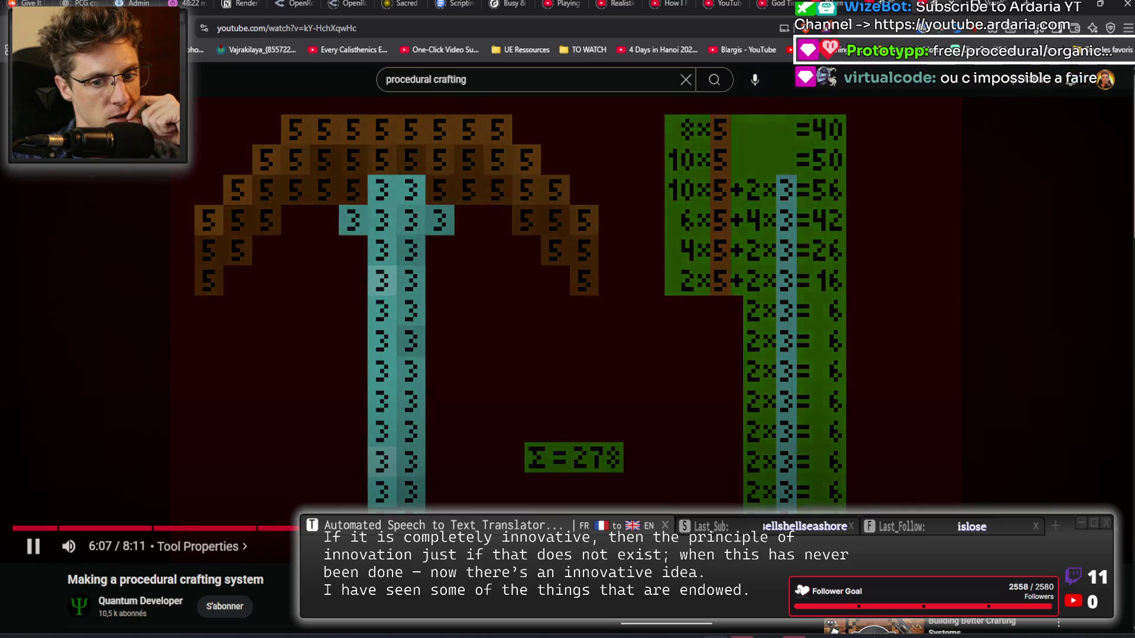
pyautogui.click(895, 528)
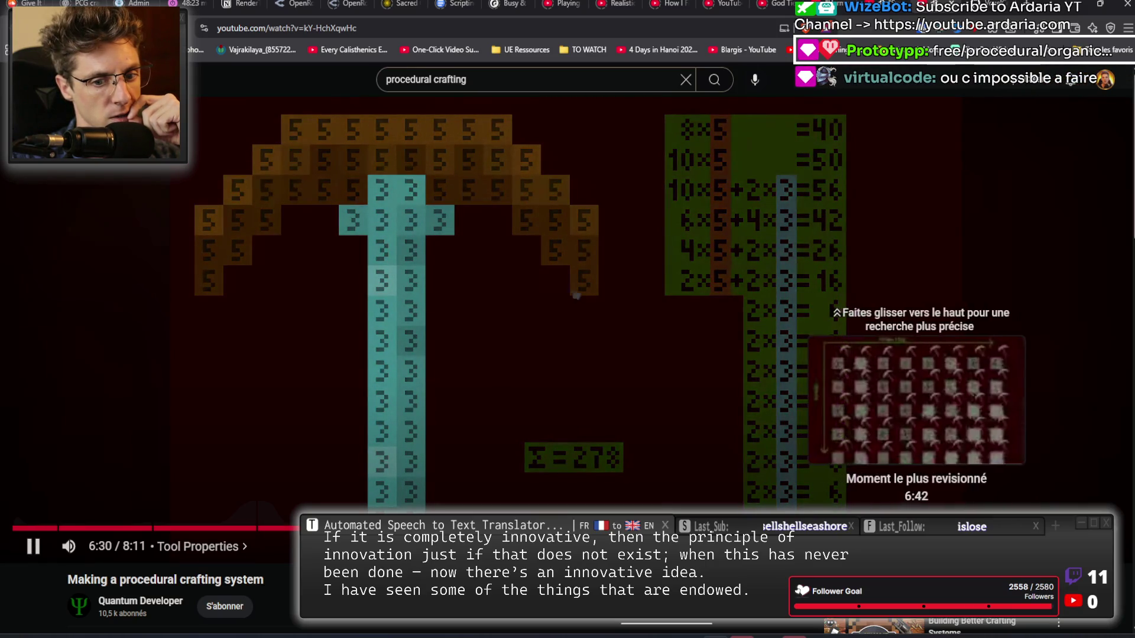
pyautogui.click(662, 307)
pyautogui.hotkey('alt', 'Left')
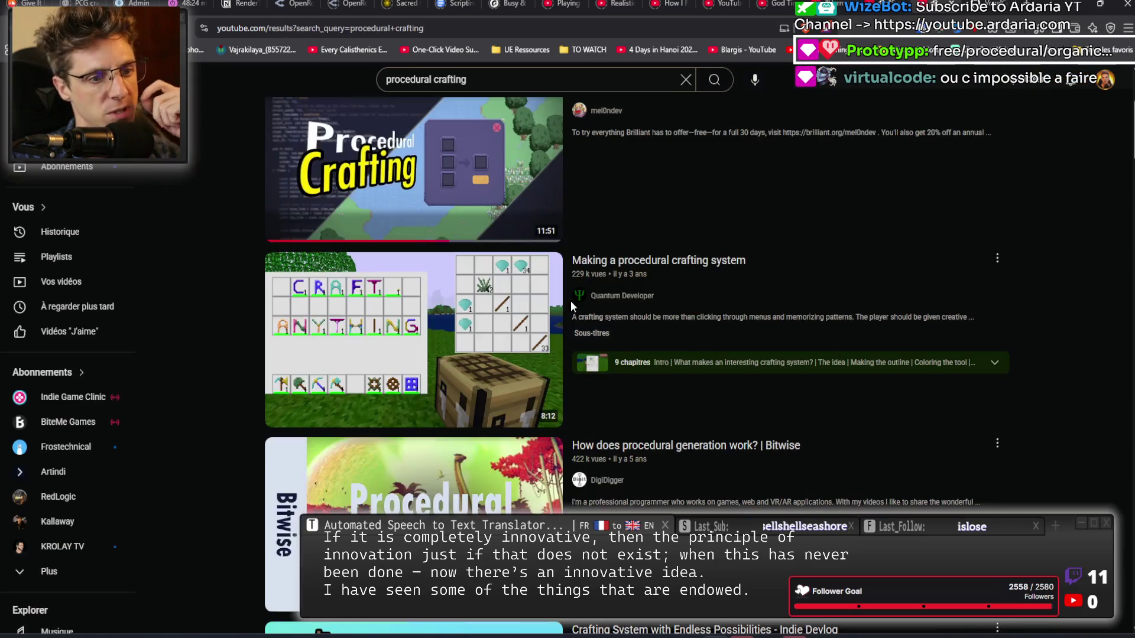
# Scroll far down the procedural crafting results and open Code Monkey's 'Awesome UNIQUE Crafting System!' video.
pyautogui.scroll(-3, 452, 325)
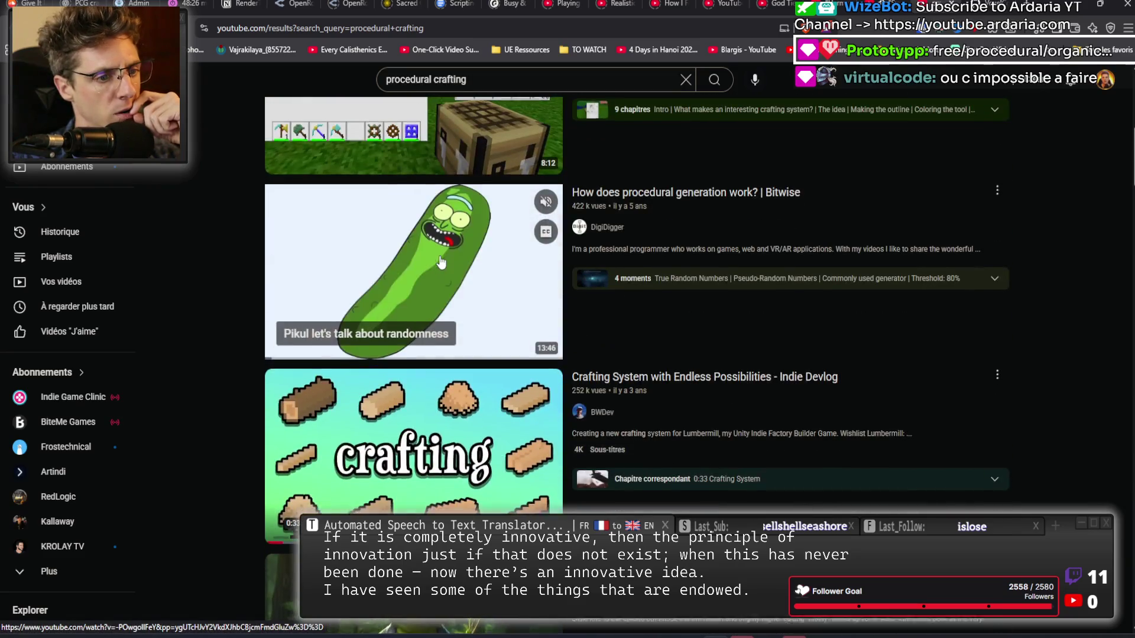
pyautogui.scroll(-2, 452, 326)
pyautogui.scroll(-2, 451, 305)
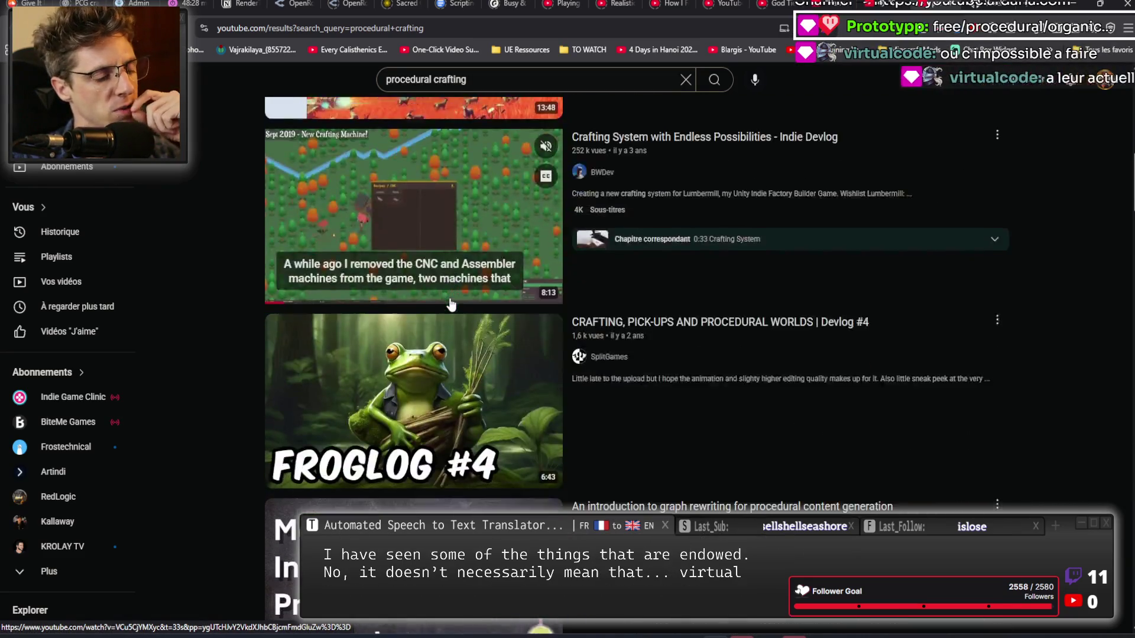
pyautogui.scroll(-4, 451, 305)
pyautogui.scroll(-1, 451, 305)
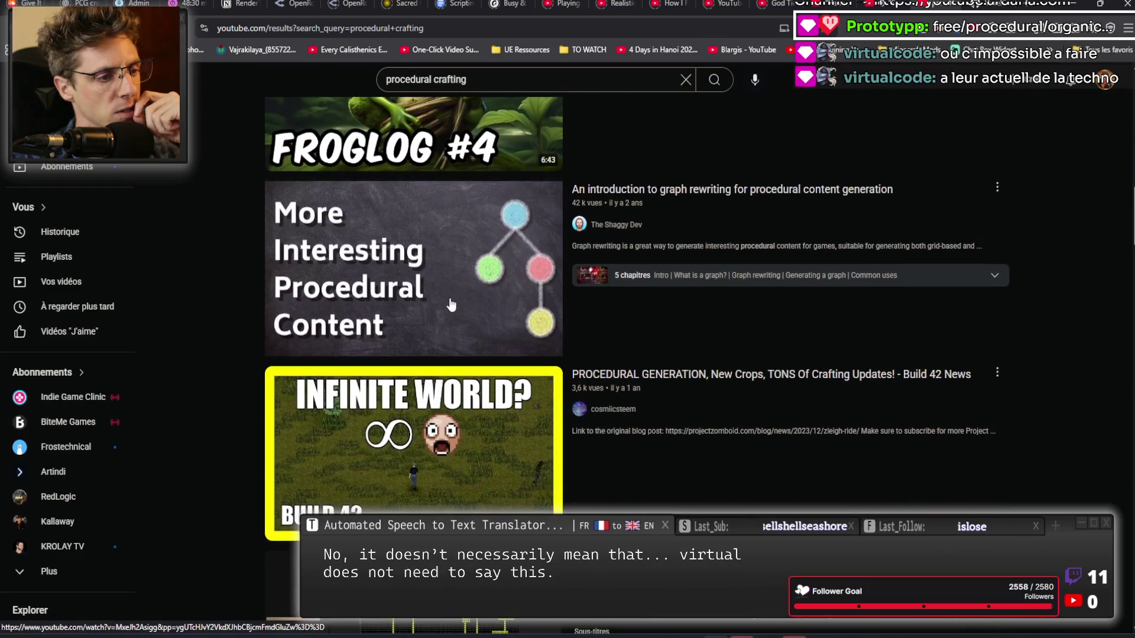
pyautogui.scroll(-5, 452, 305)
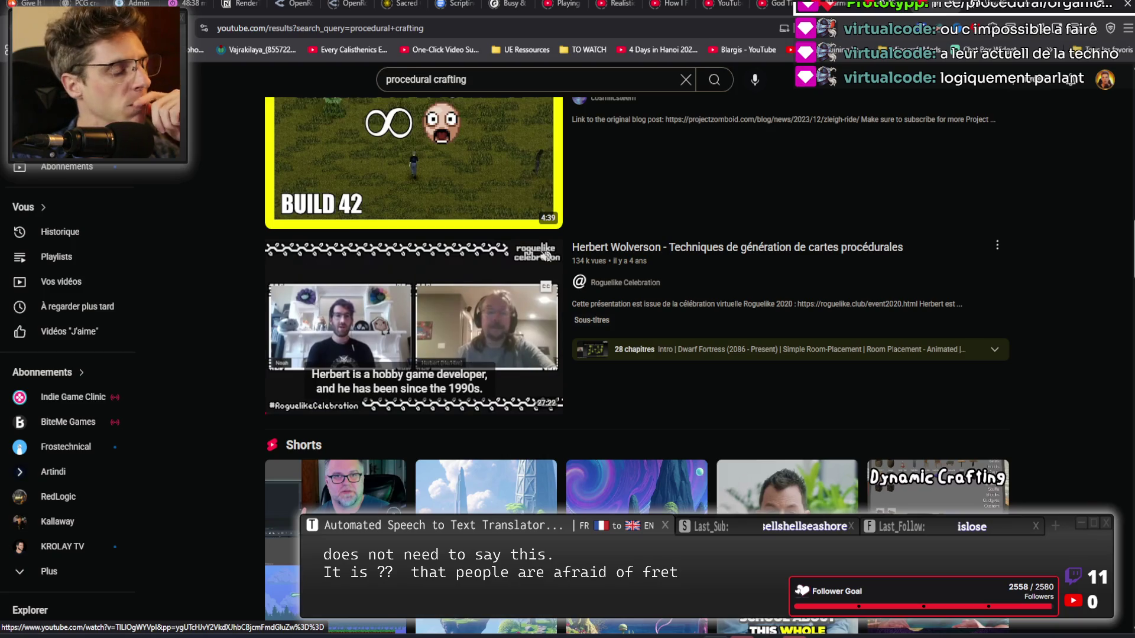
pyautogui.scroll(-10, 474, 345)
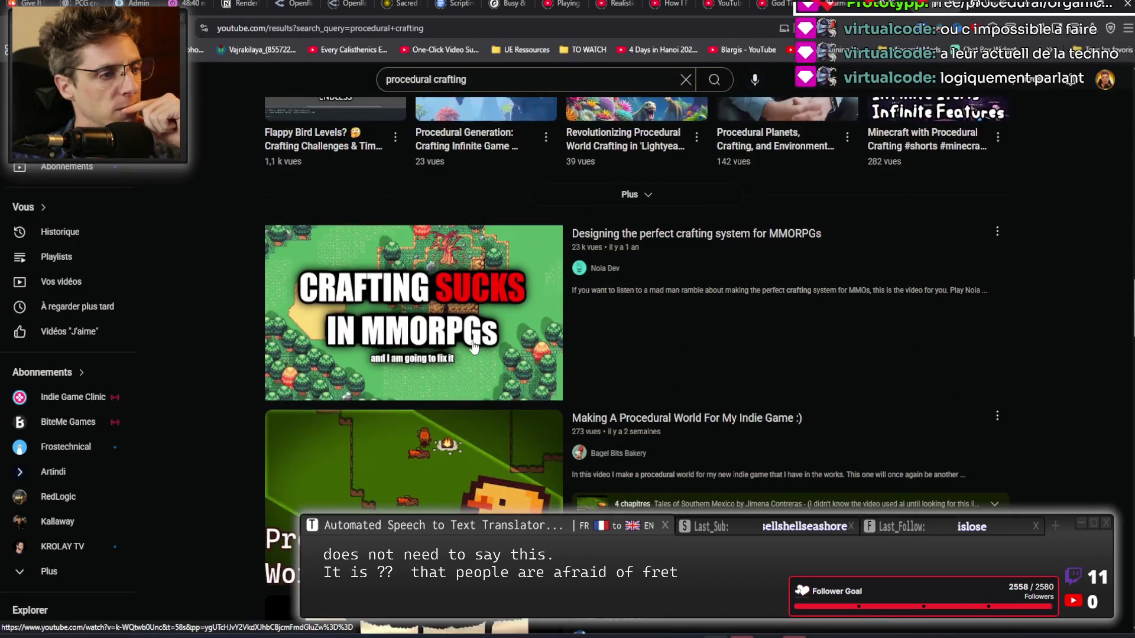
pyautogui.scroll(-3, 472, 337)
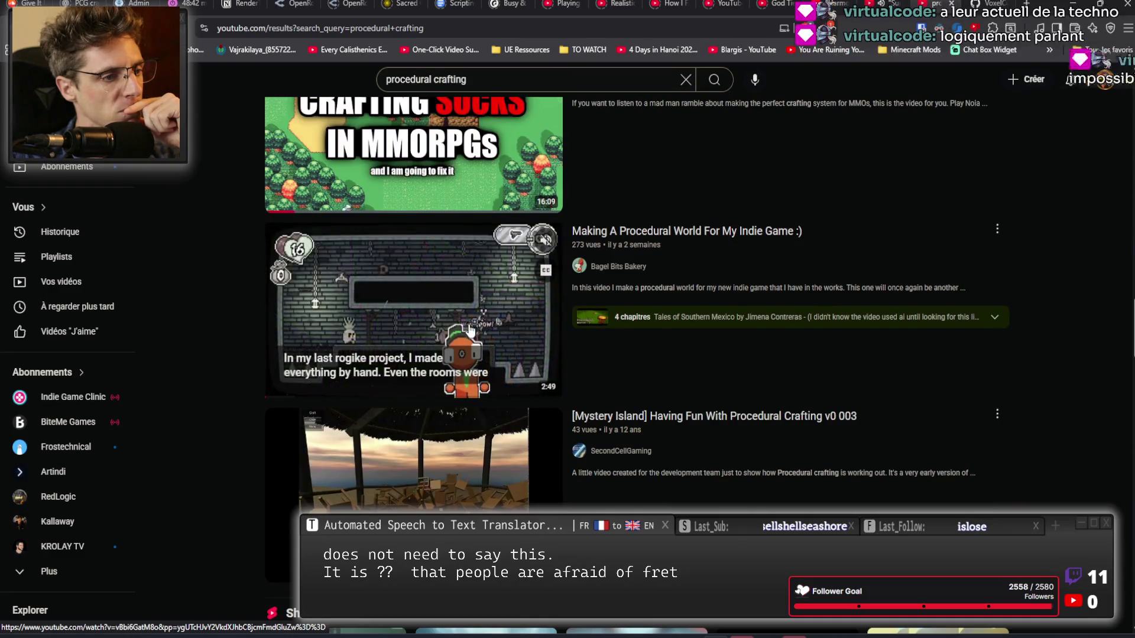
pyautogui.scroll(-1, 471, 330)
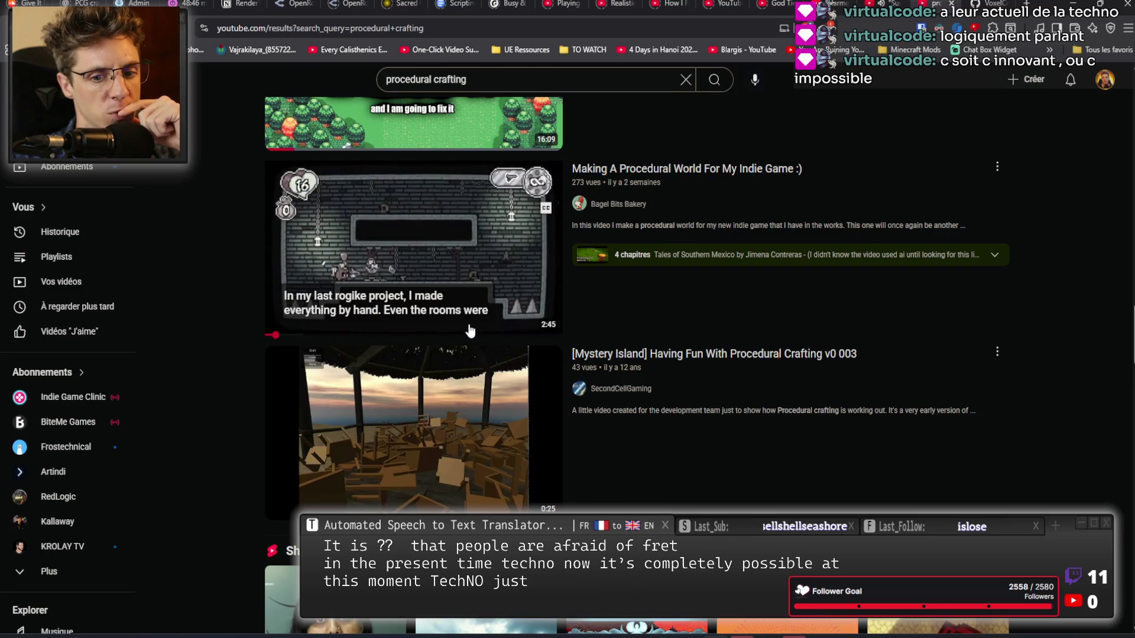
pyautogui.scroll(-8, 469, 322)
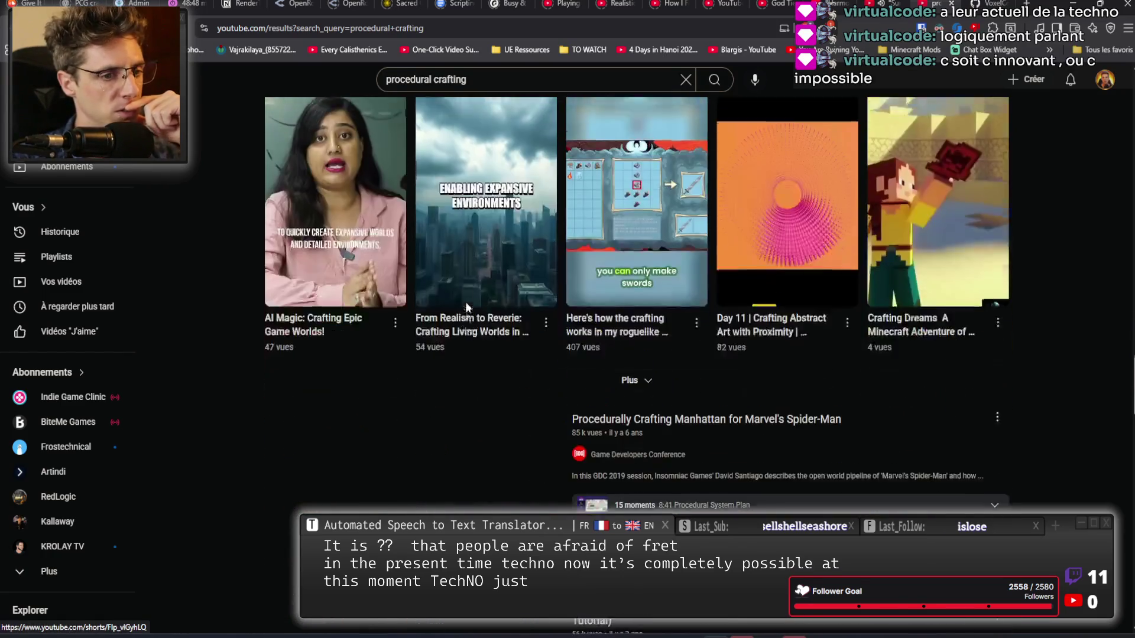
pyautogui.scroll(-5, 466, 306)
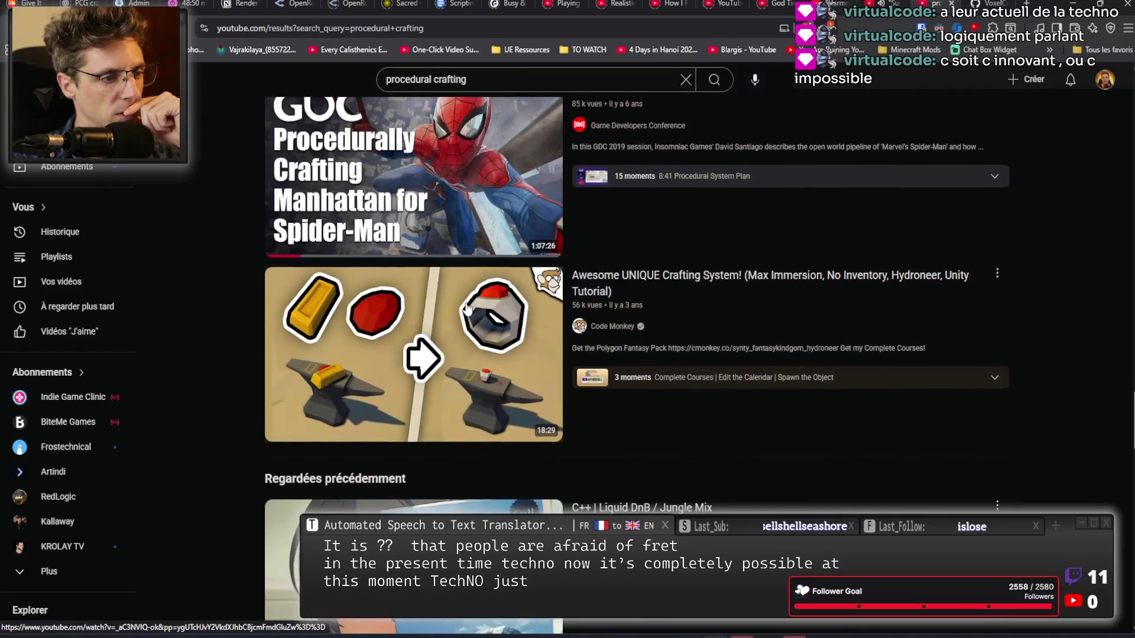
pyautogui.click(497, 274)
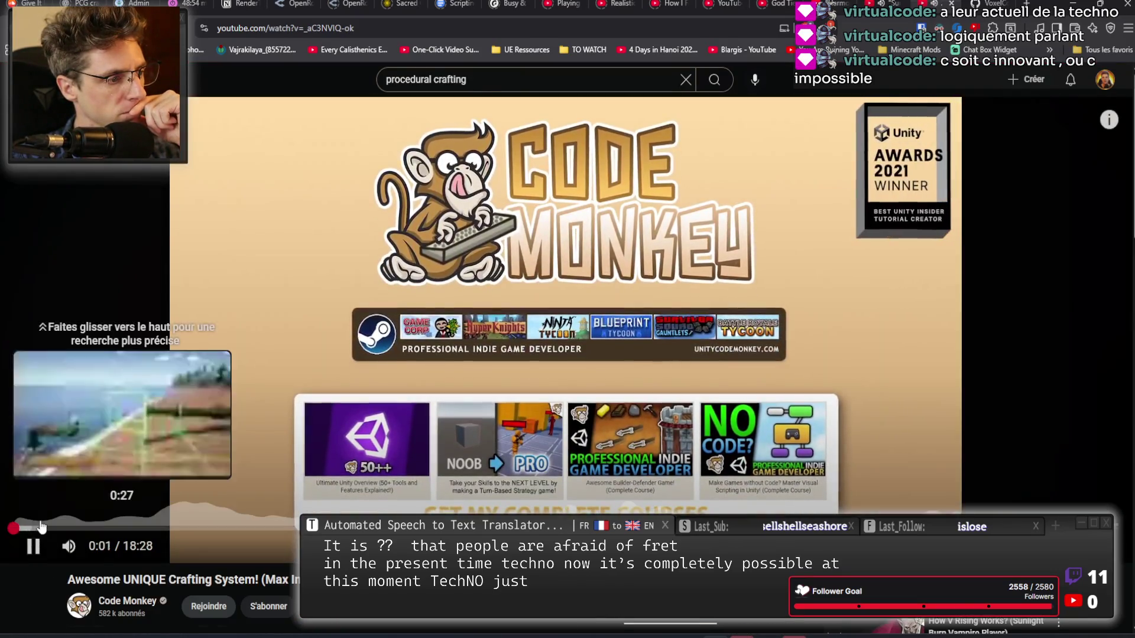
# Skip past the intro and gameplay to the code and the anvil's box collider setup.
pyautogui.click(40, 528)
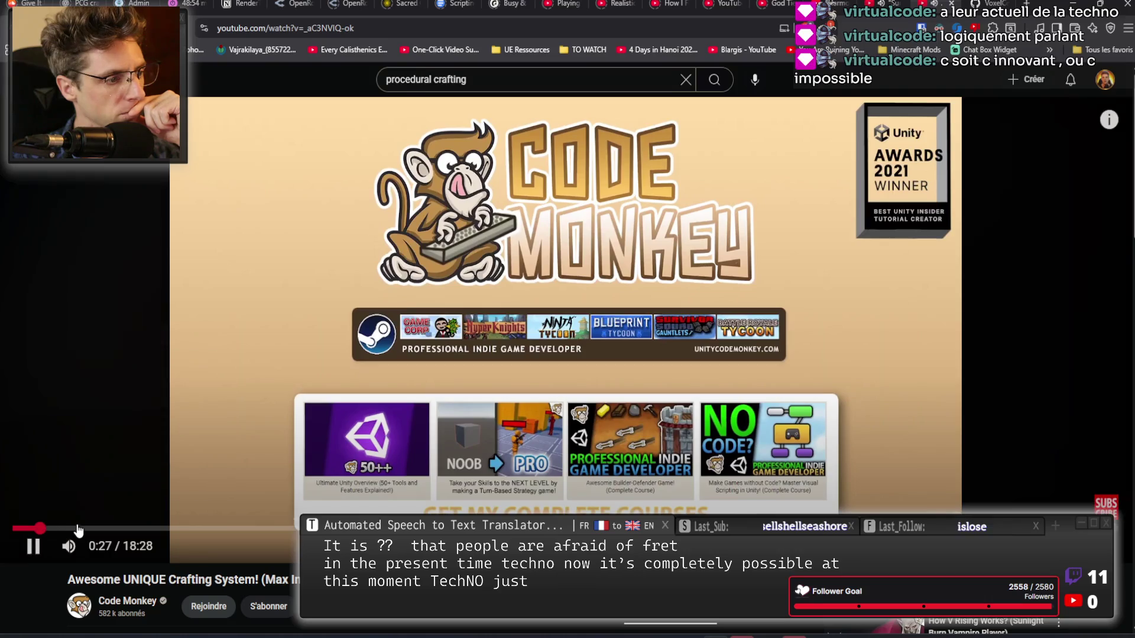
pyautogui.click(127, 528)
pyautogui.click(154, 528)
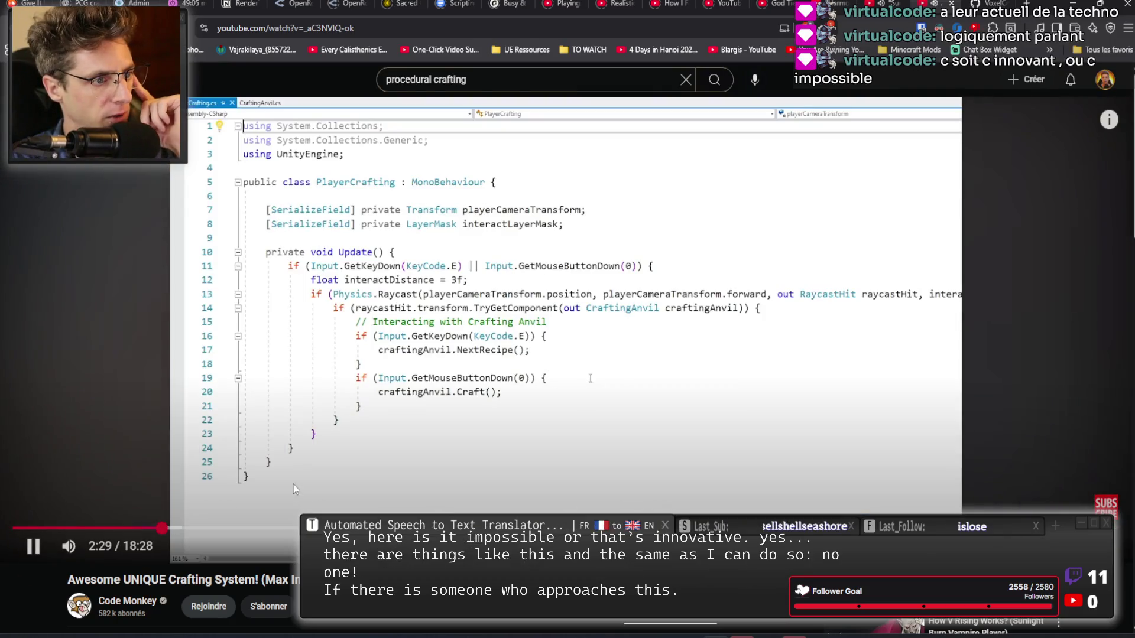
pyautogui.moveTo(177, 534); pyautogui.dragTo(263, 528)
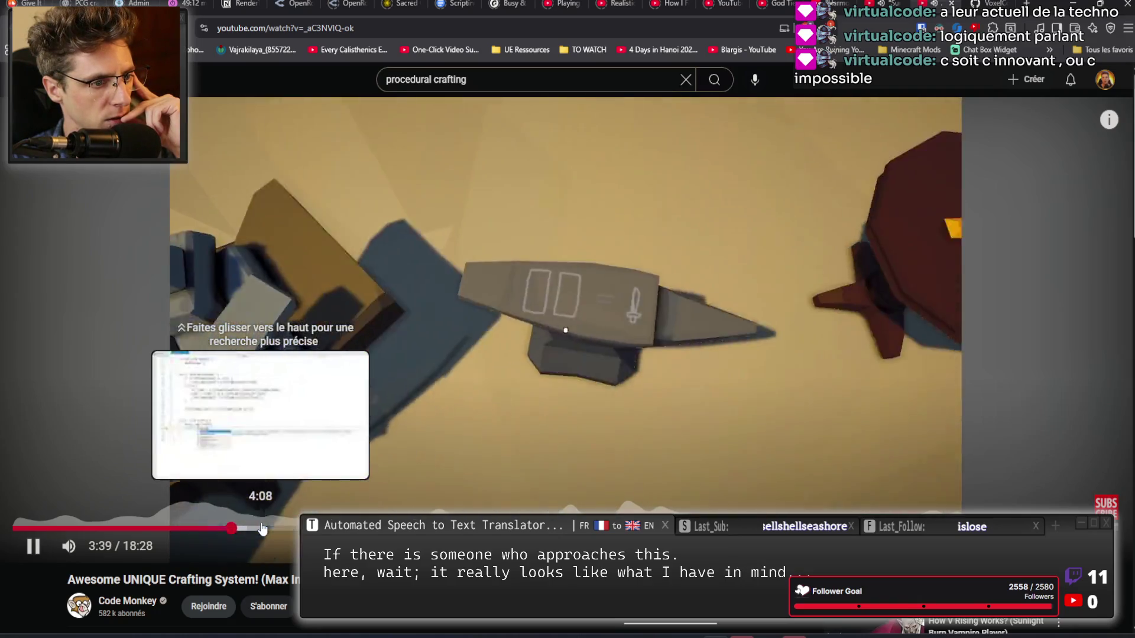
pyautogui.click(263, 528)
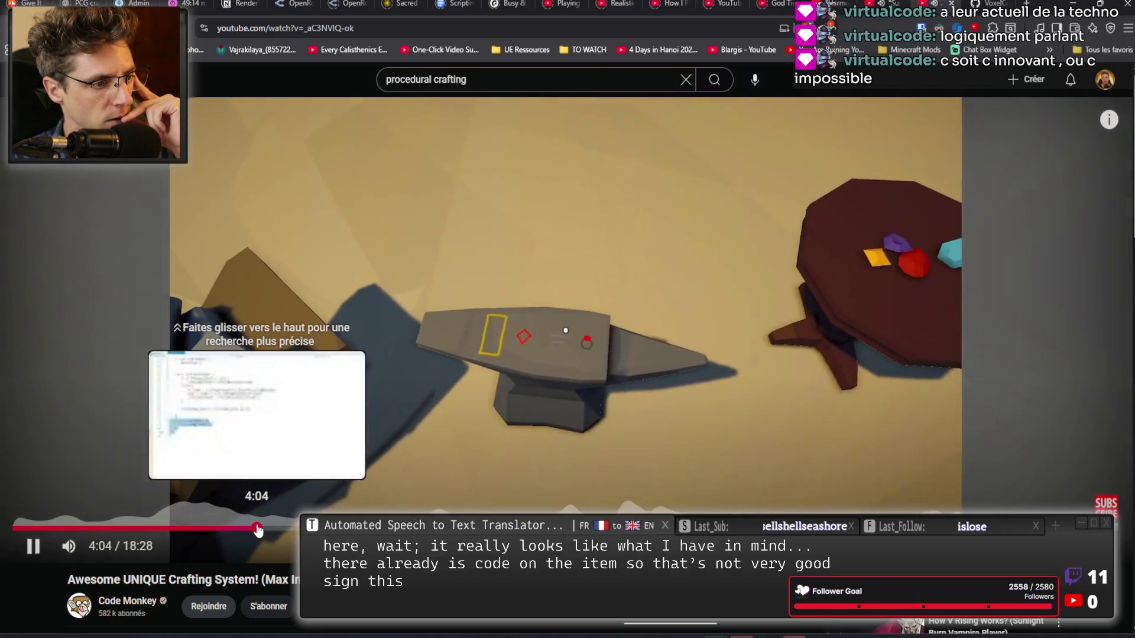
pyautogui.click(271, 528)
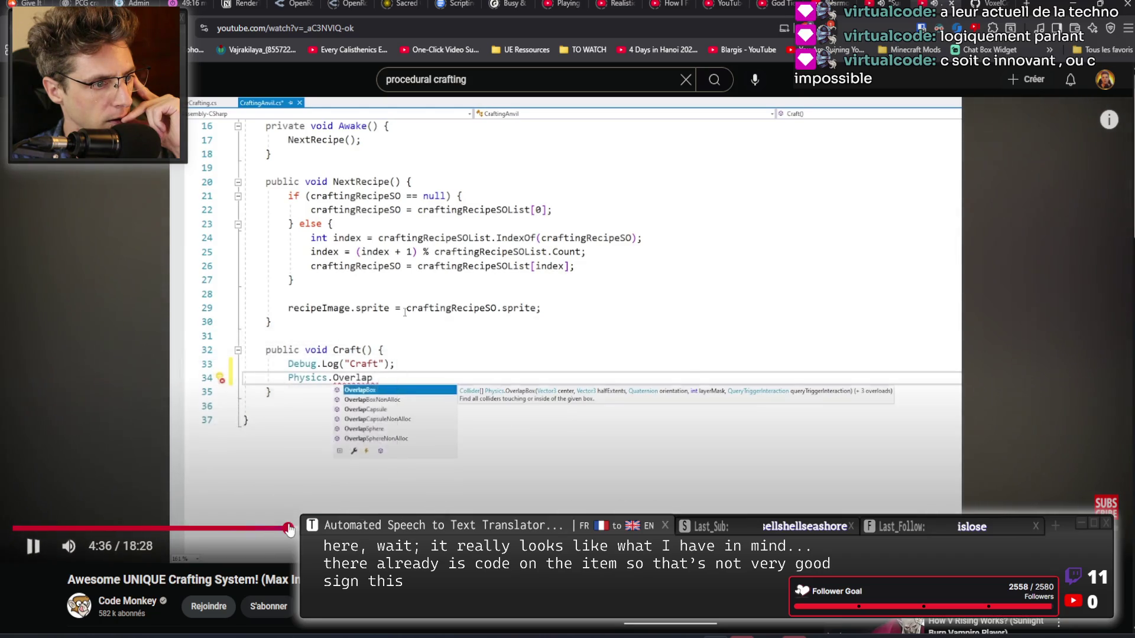
pyautogui.click(310, 528)
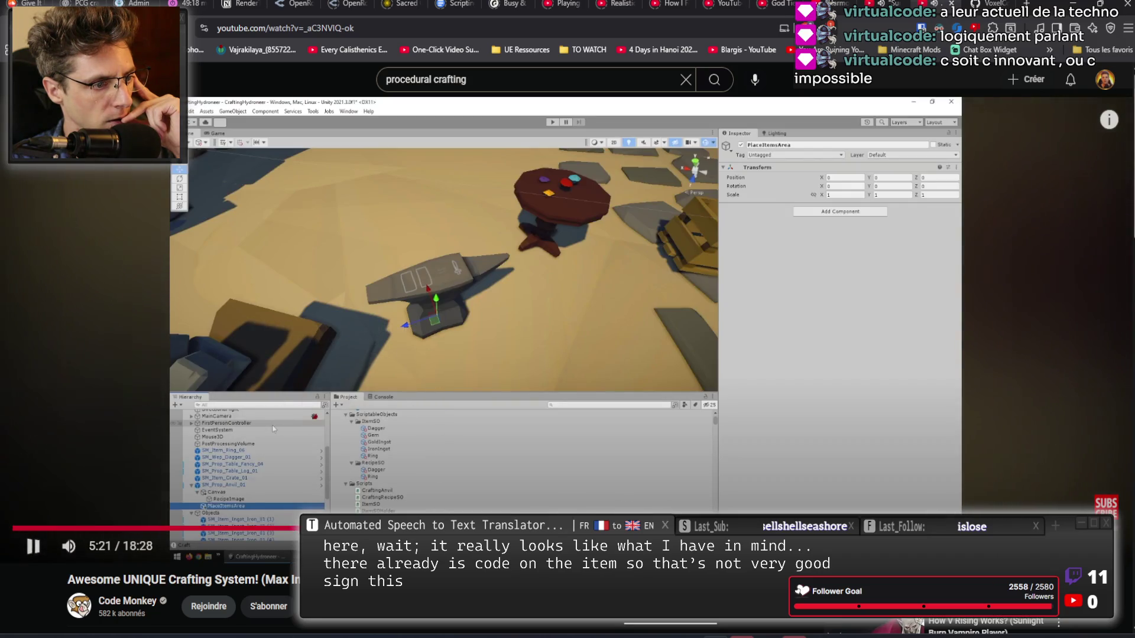
pyautogui.click(350, 528)
pyautogui.click(393, 528)
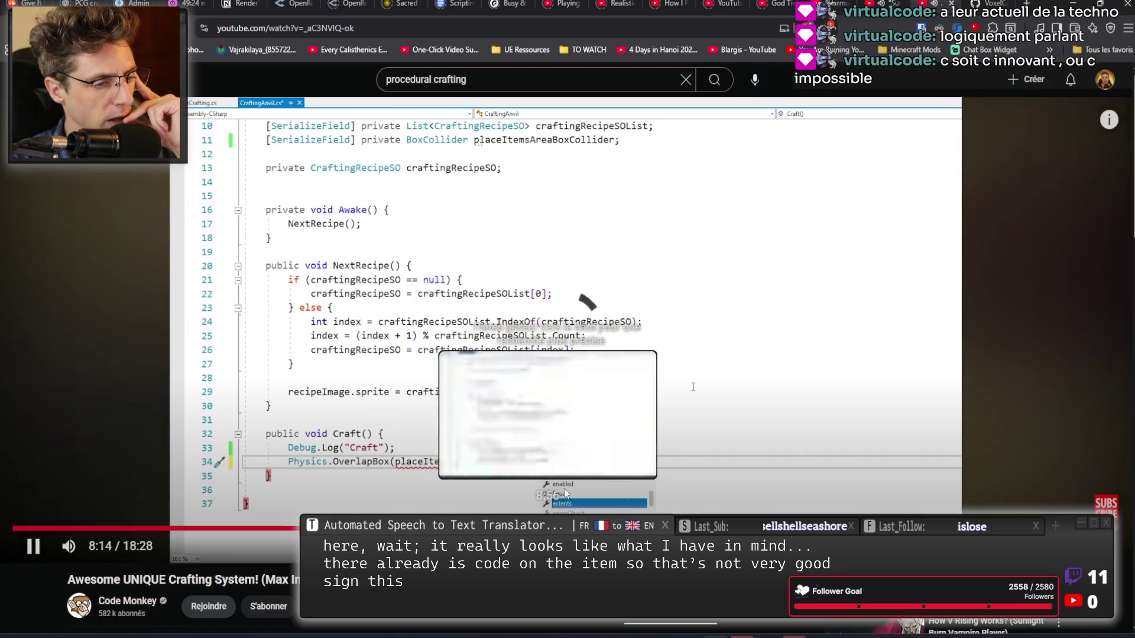
# Jump through the overlap box, CraftingRecipeSO and CraftingAnvil.cs code to the 16:27 anvil scene.
pyautogui.click(559, 528)
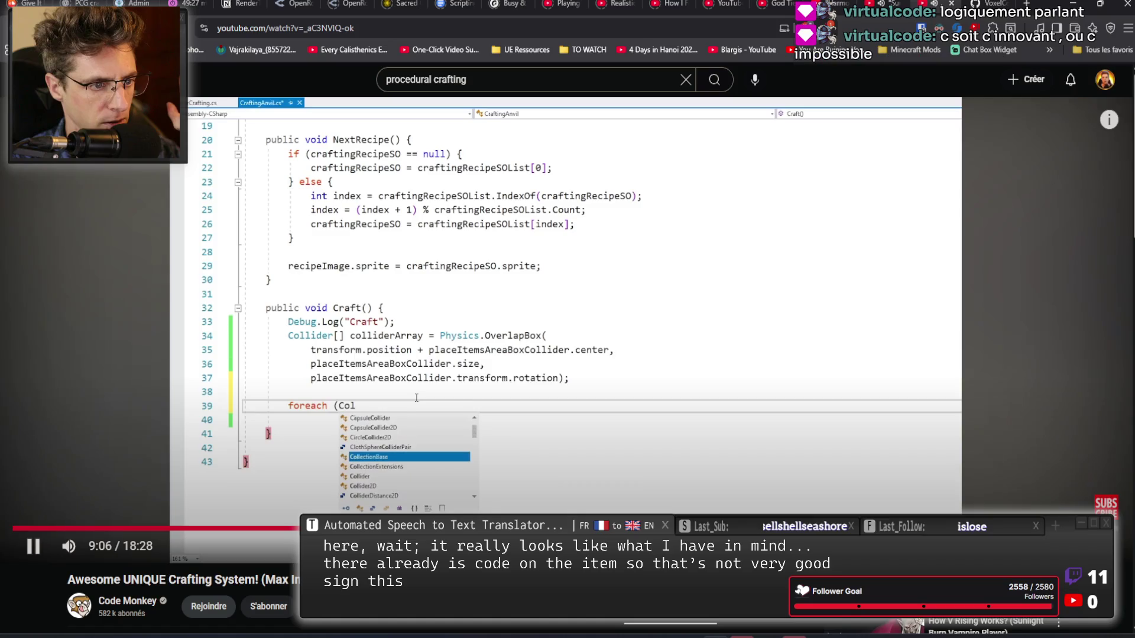
pyautogui.moveTo(559, 527); pyautogui.dragTo(628, 527)
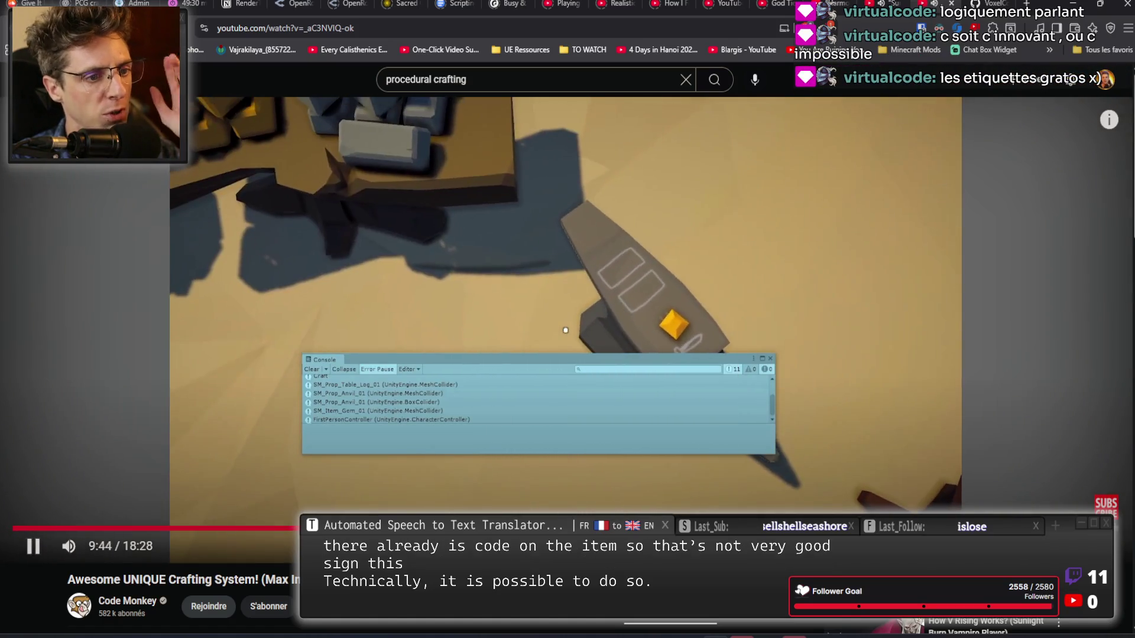
pyautogui.click(628, 528)
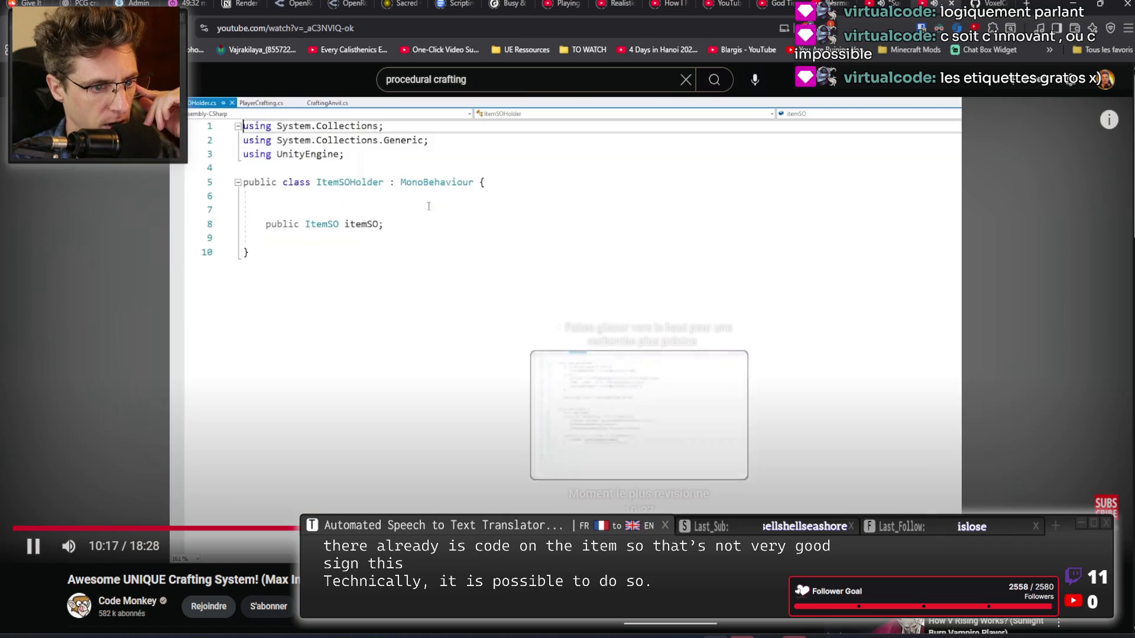
pyautogui.click(645, 527)
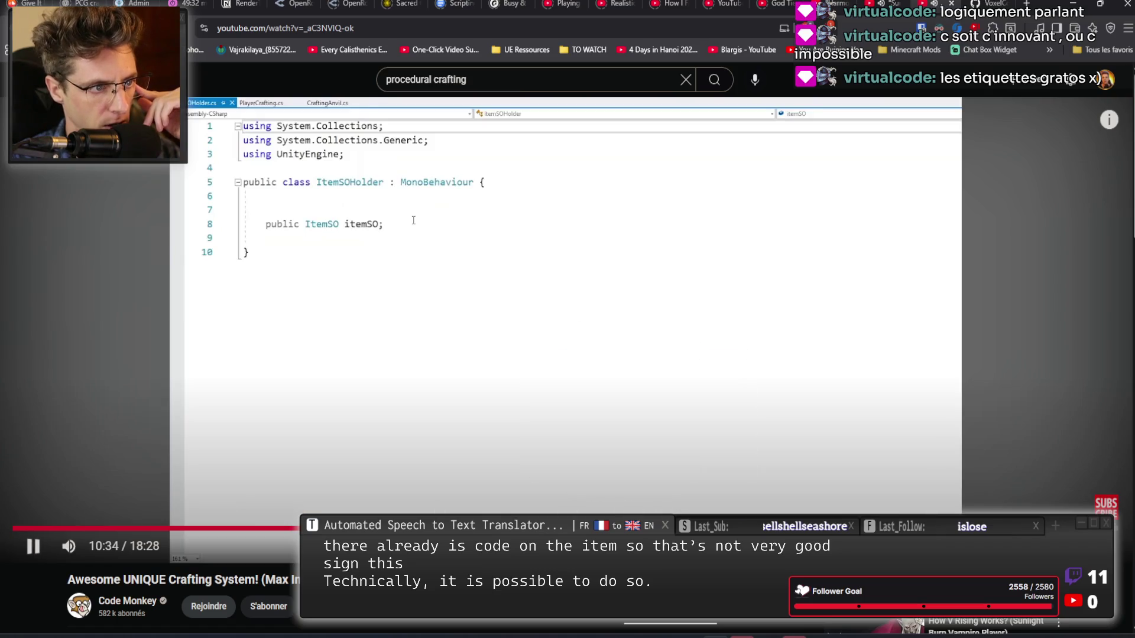
pyautogui.click(661, 527)
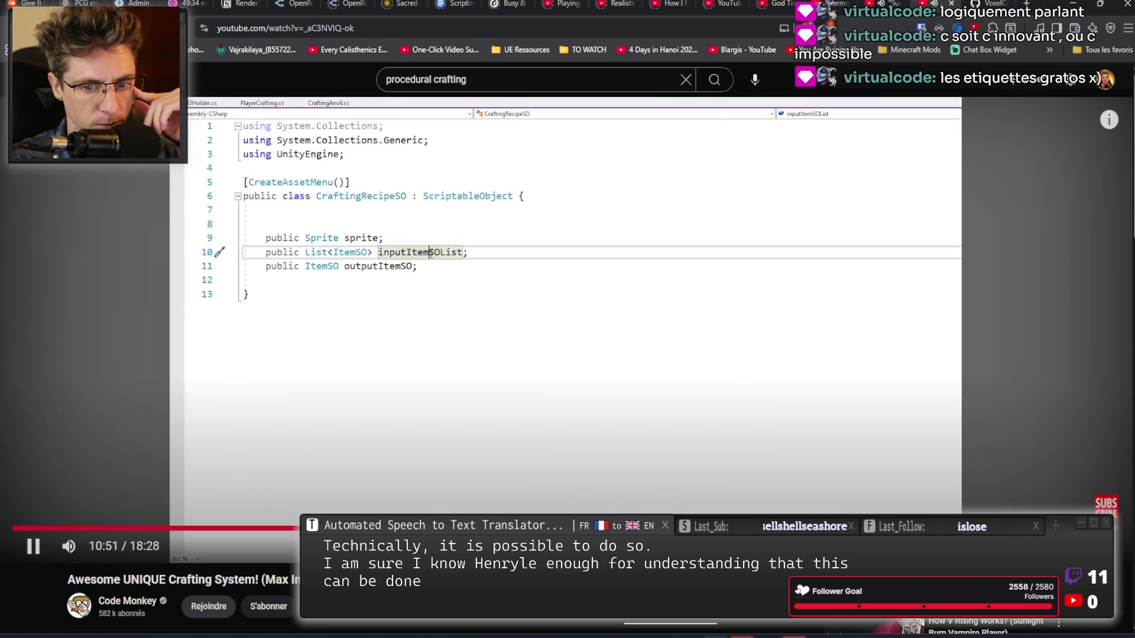
pyautogui.click(687, 528)
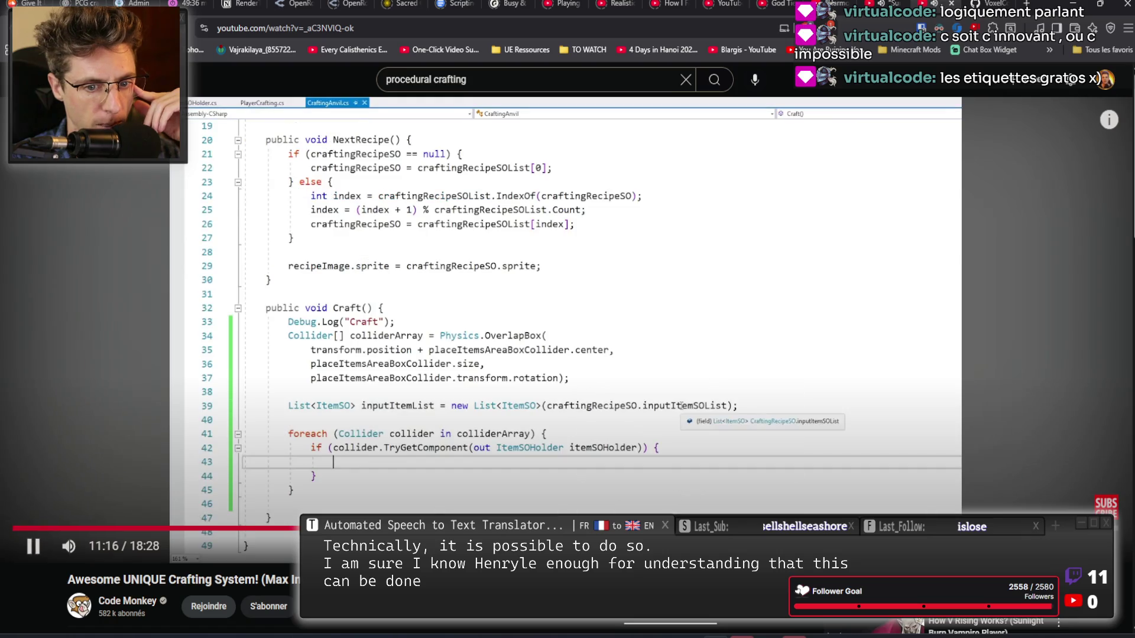
pyautogui.click(701, 527)
pyautogui.moveTo(702, 527)
pyautogui.mouseDown()
pyautogui.moveTo(970, 527)
pyautogui.moveTo(951, 527)
pyautogui.mouseUp()
pyautogui.click(838, 527)
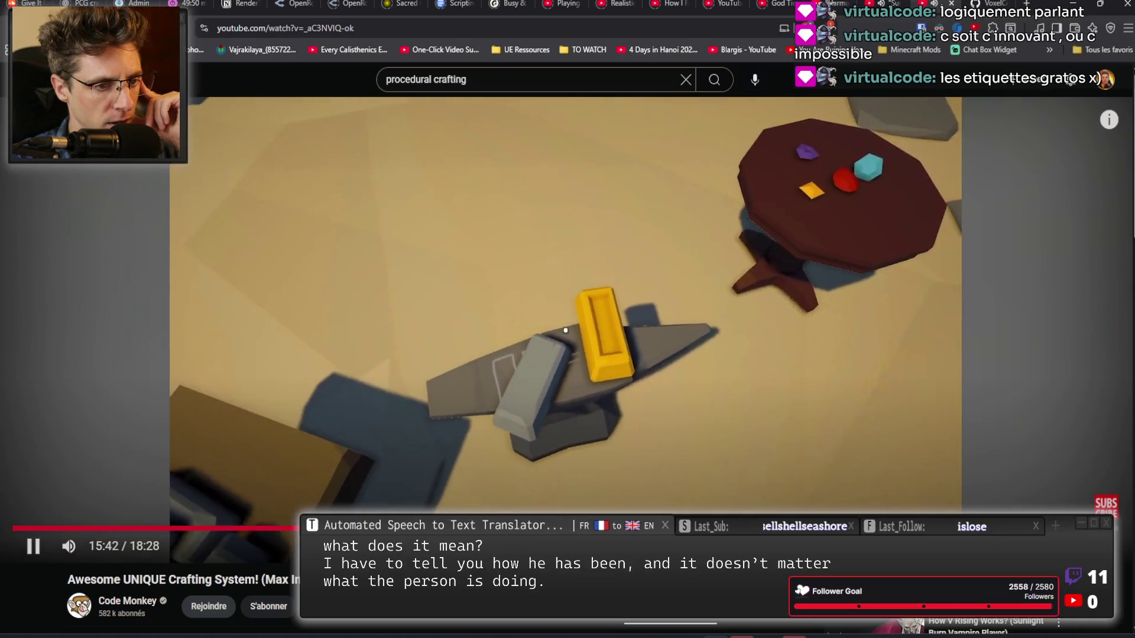
pyautogui.moveTo(968, 528); pyautogui.dragTo(968, 527)
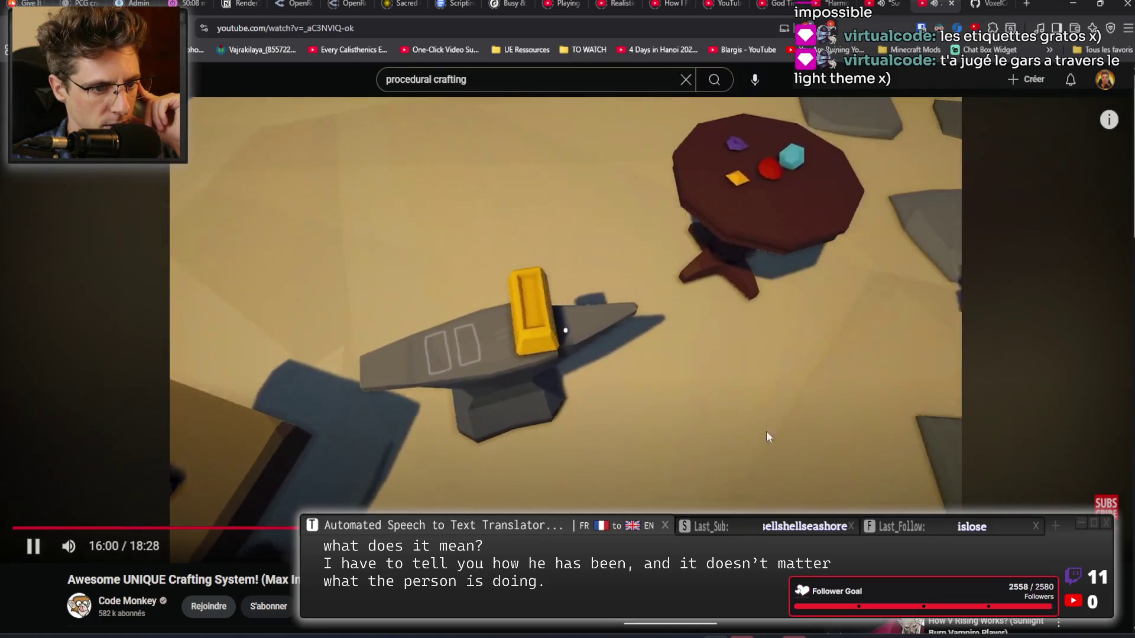
pyautogui.click(994, 527)
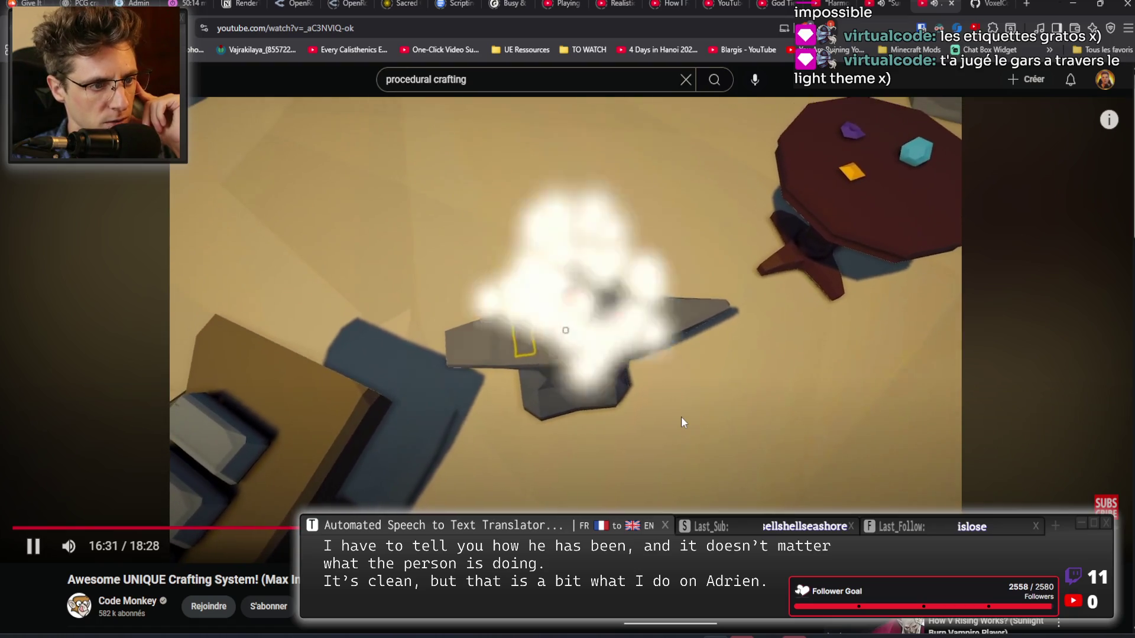
pyautogui.scroll(-8, 449, 351)
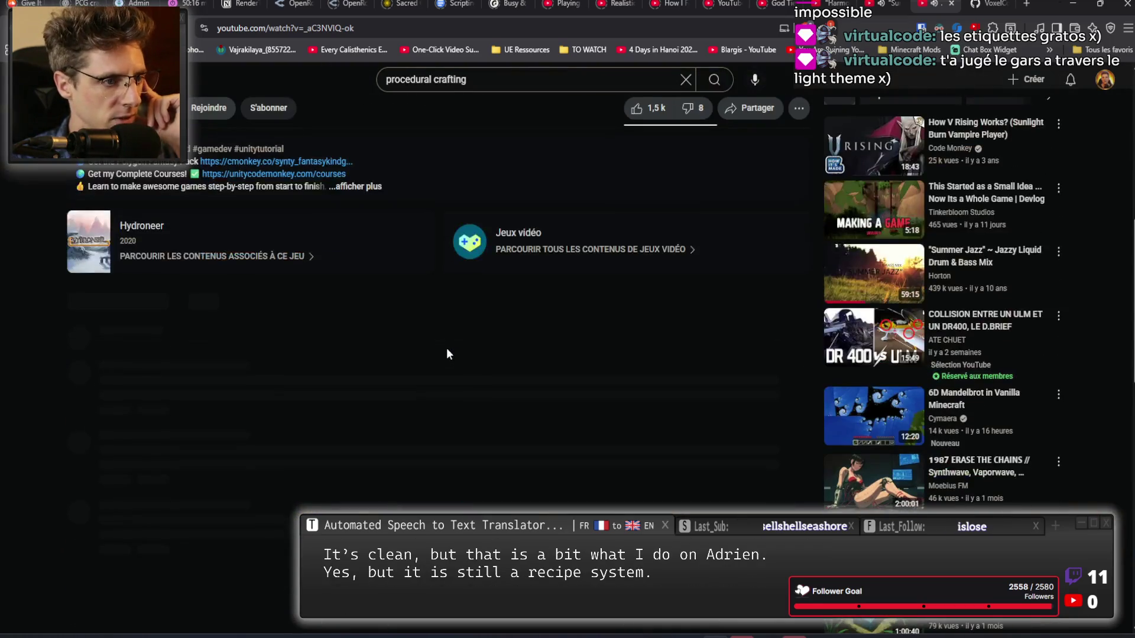
# Skim the Code Monkey crafting video's comments, then go back to the 'procedural crafting' search results.
pyautogui.scroll(-15, 447, 354)
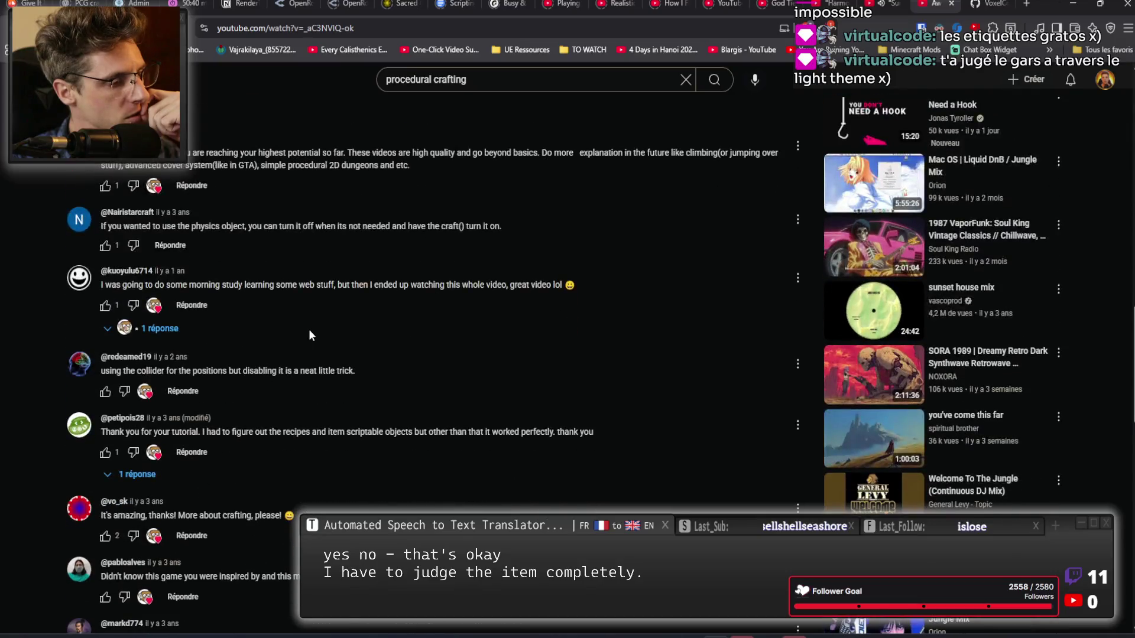
pyautogui.scroll(-2, 309, 330)
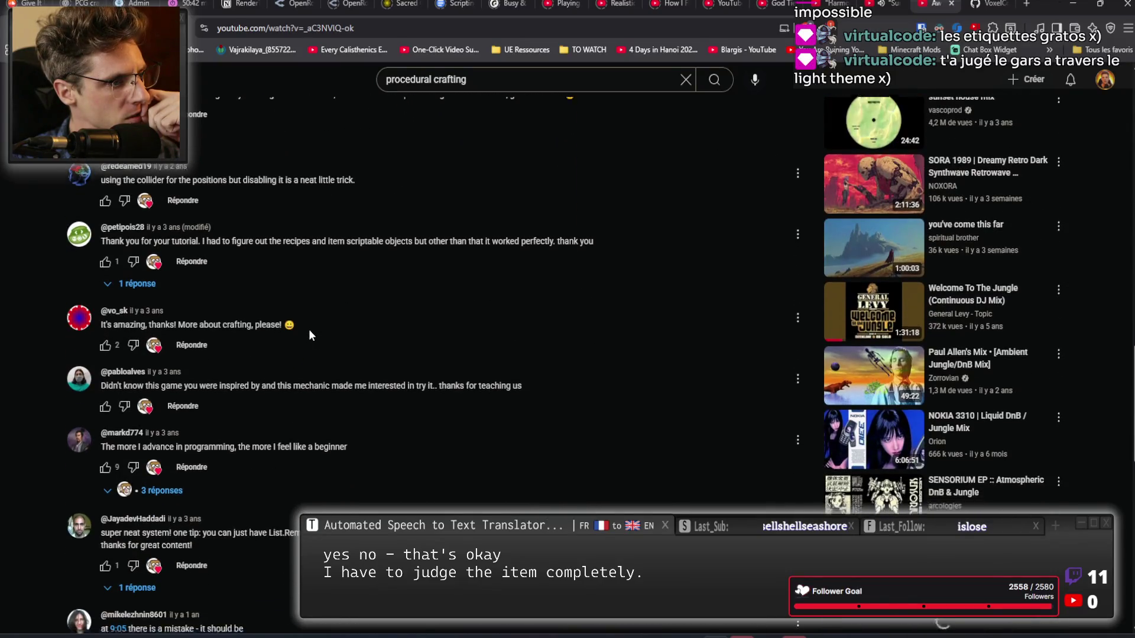
pyautogui.scroll(-1, 309, 330)
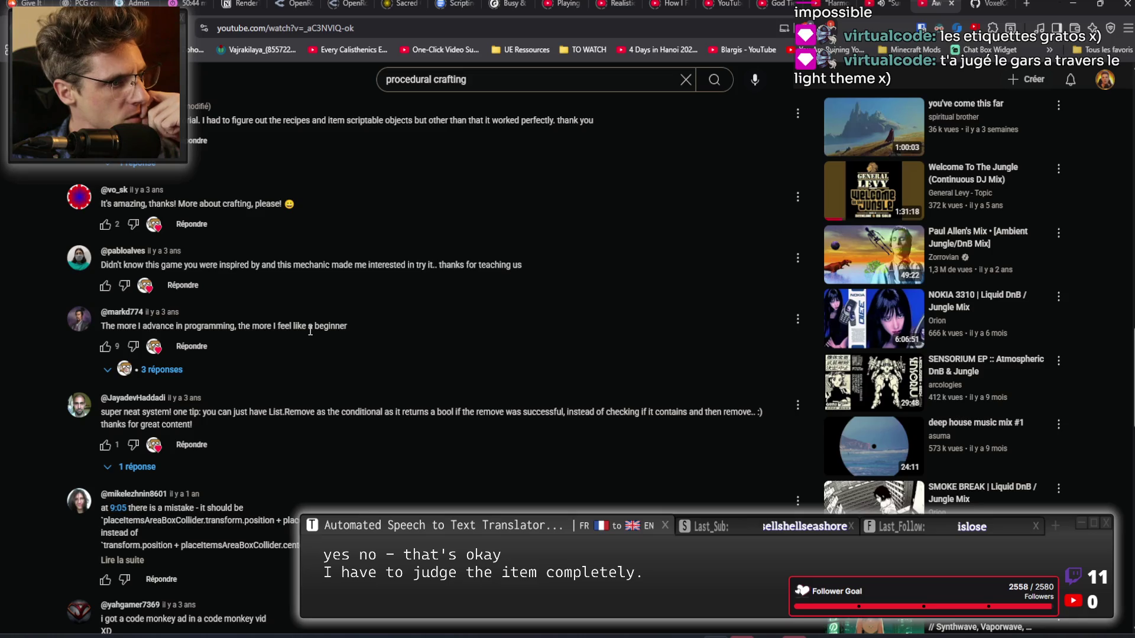
pyautogui.scroll(-4, 310, 331)
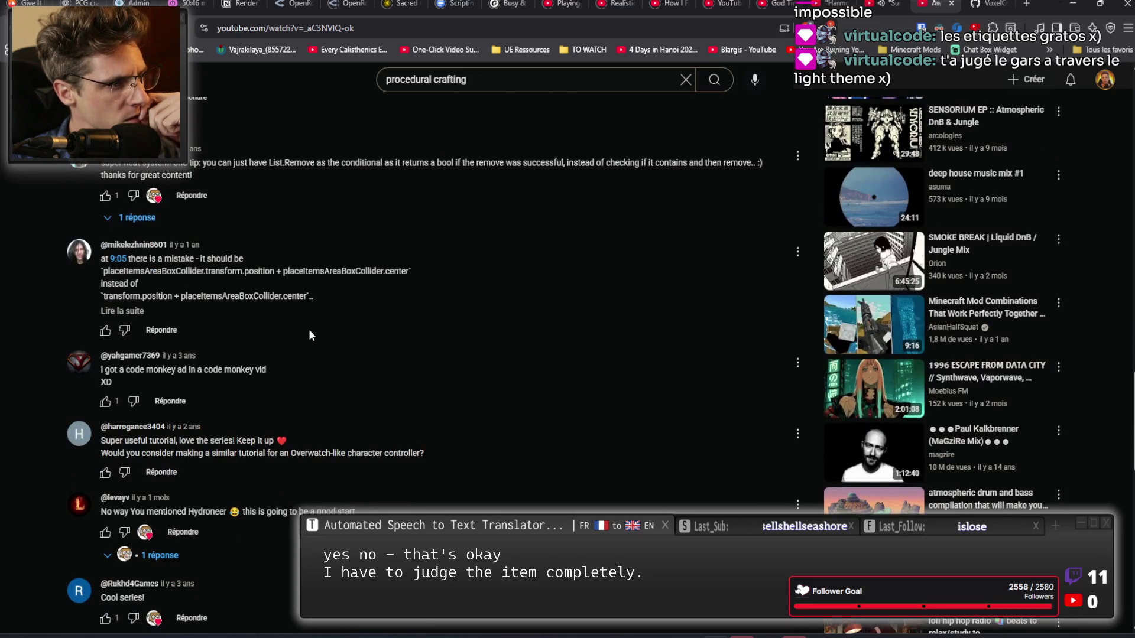
pyautogui.scroll(-1, 308, 335)
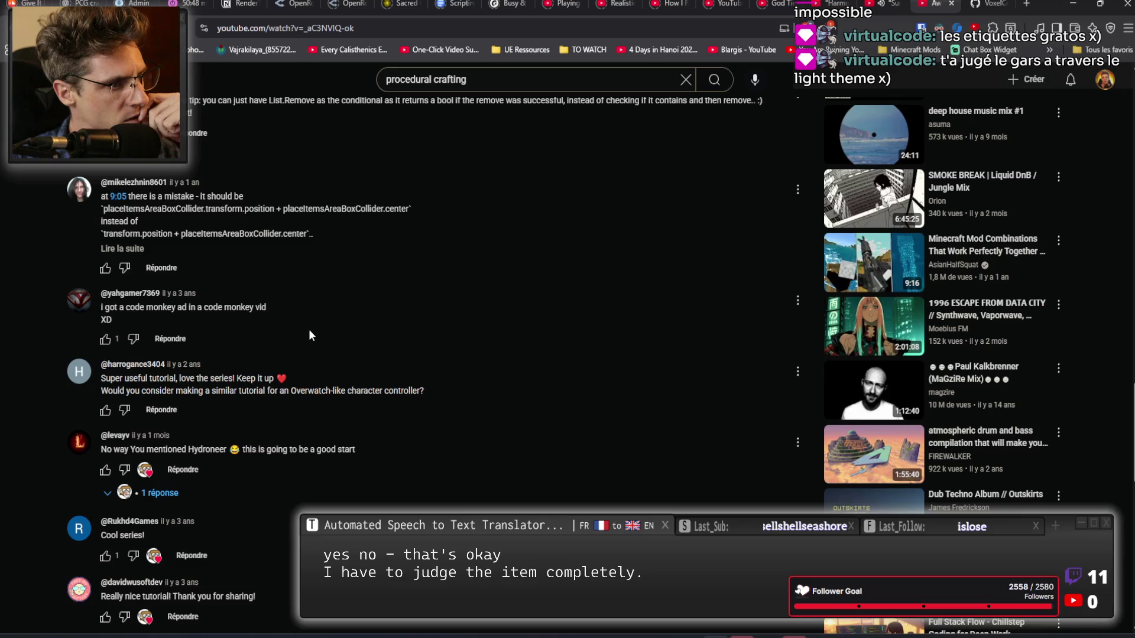
pyautogui.scroll(-2, 309, 335)
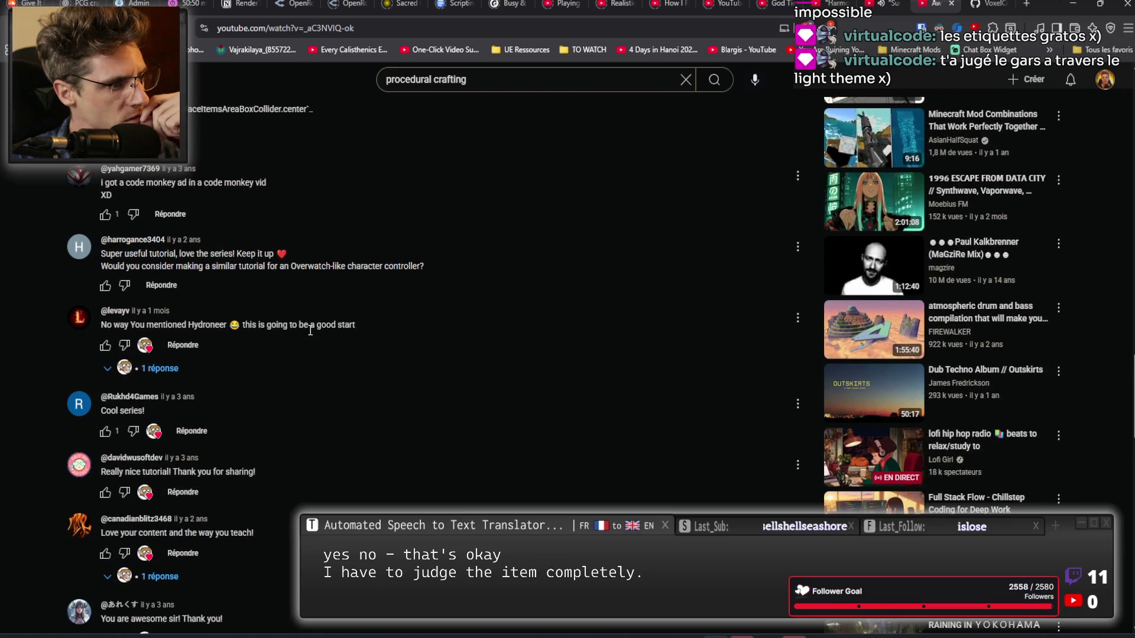
pyautogui.scroll(-4, 310, 331)
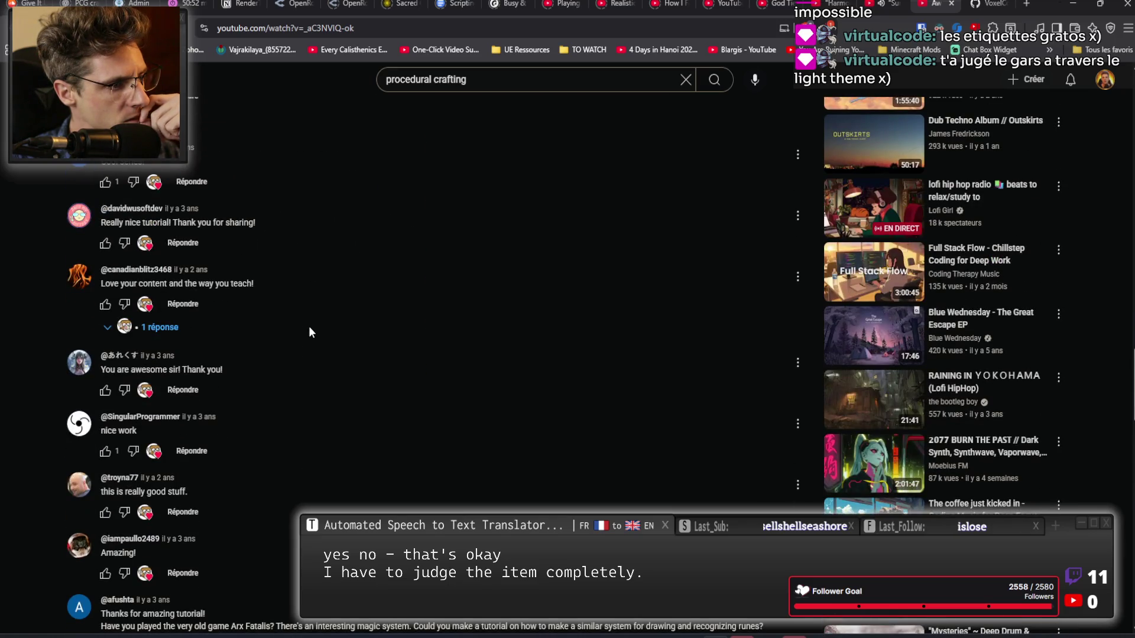
pyautogui.scroll(15, 309, 325)
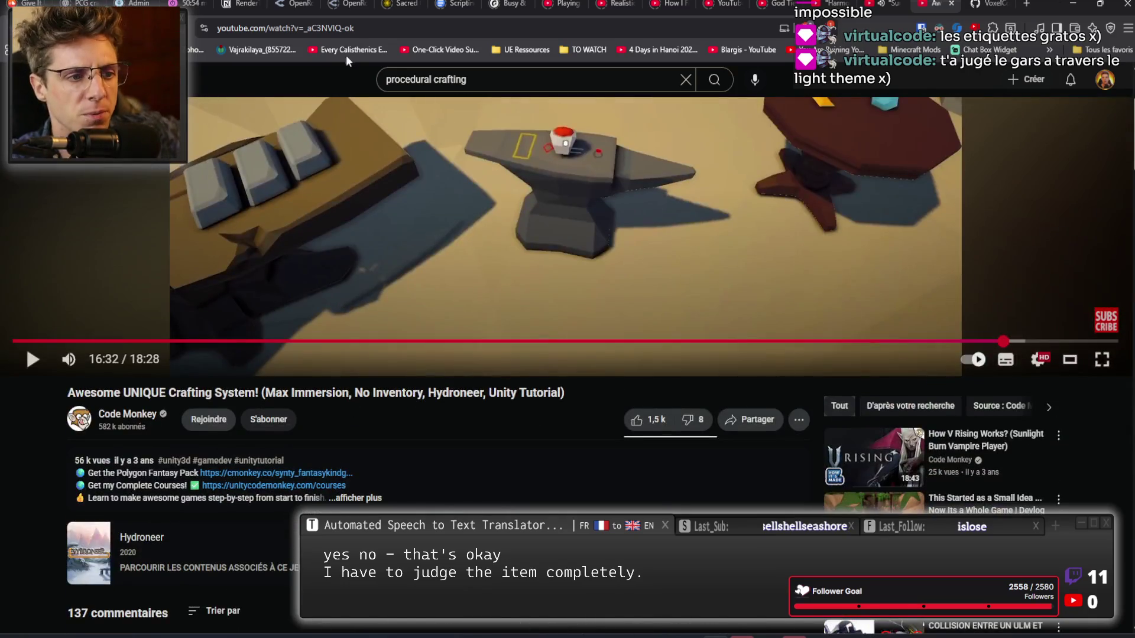
pyautogui.scroll(3, 542, 264)
pyautogui.hotkey('alt', 'Left')
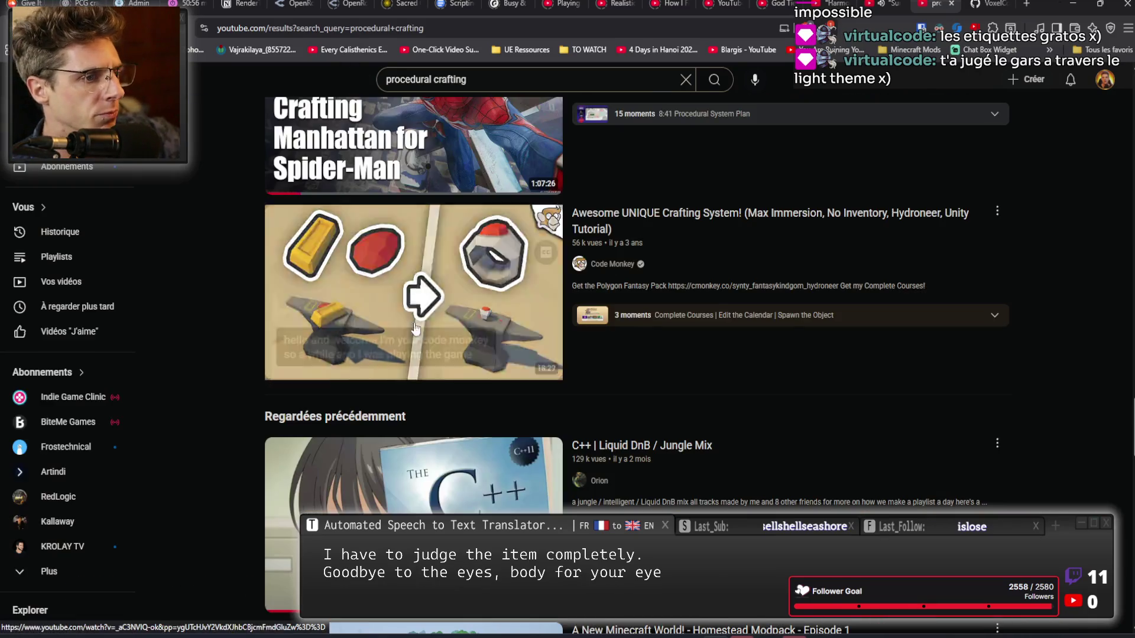
pyautogui.scroll(-7, 750, 296)
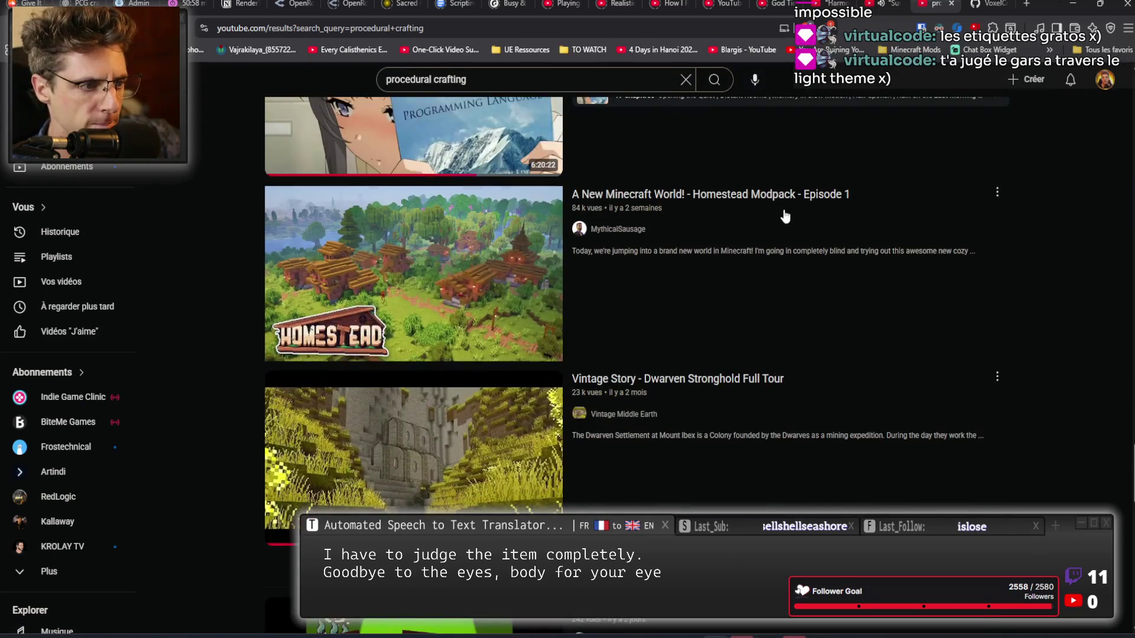
pyautogui.scroll(-1, 787, 218)
pyautogui.scroll(-7, 786, 217)
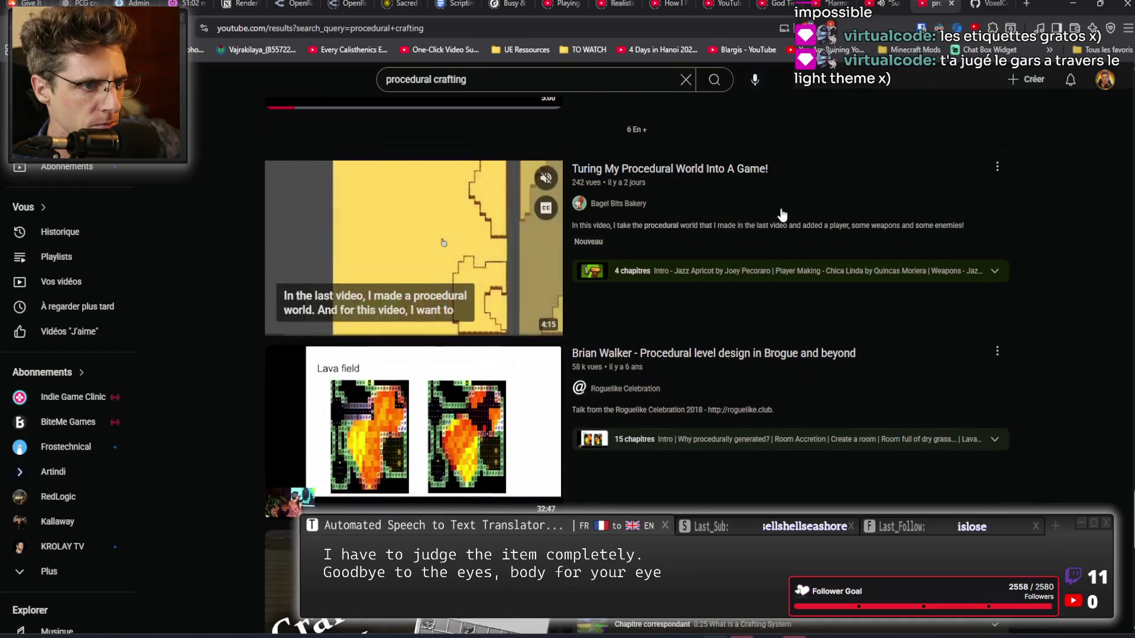
pyautogui.scroll(-2, 781, 213)
pyautogui.scroll(-3, 754, 263)
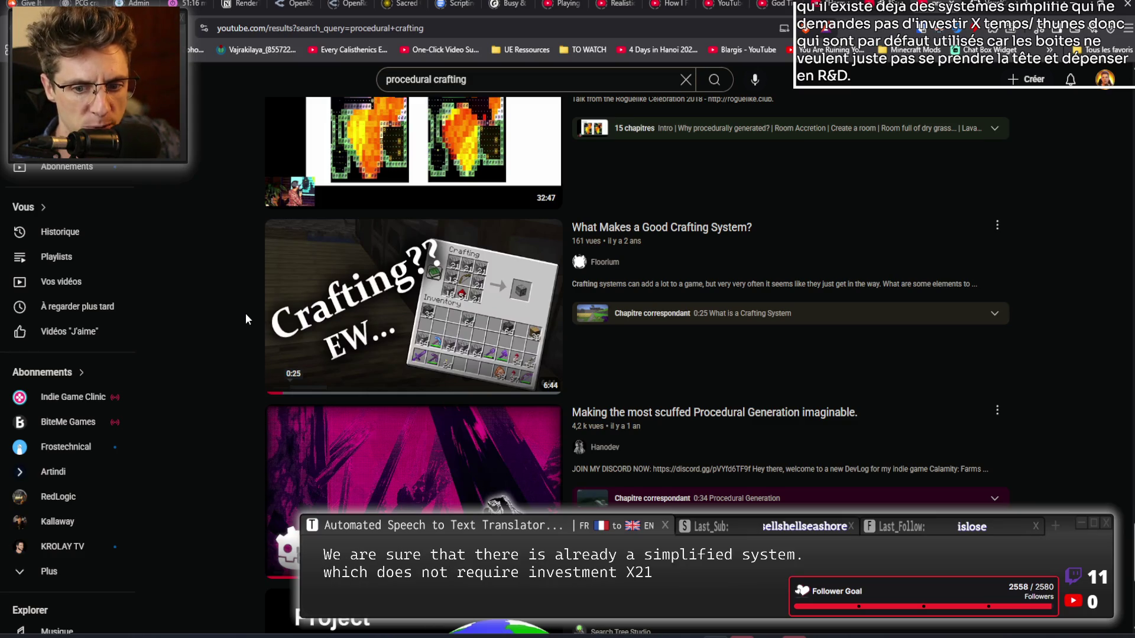
pyautogui.scroll(-6, 685, 328)
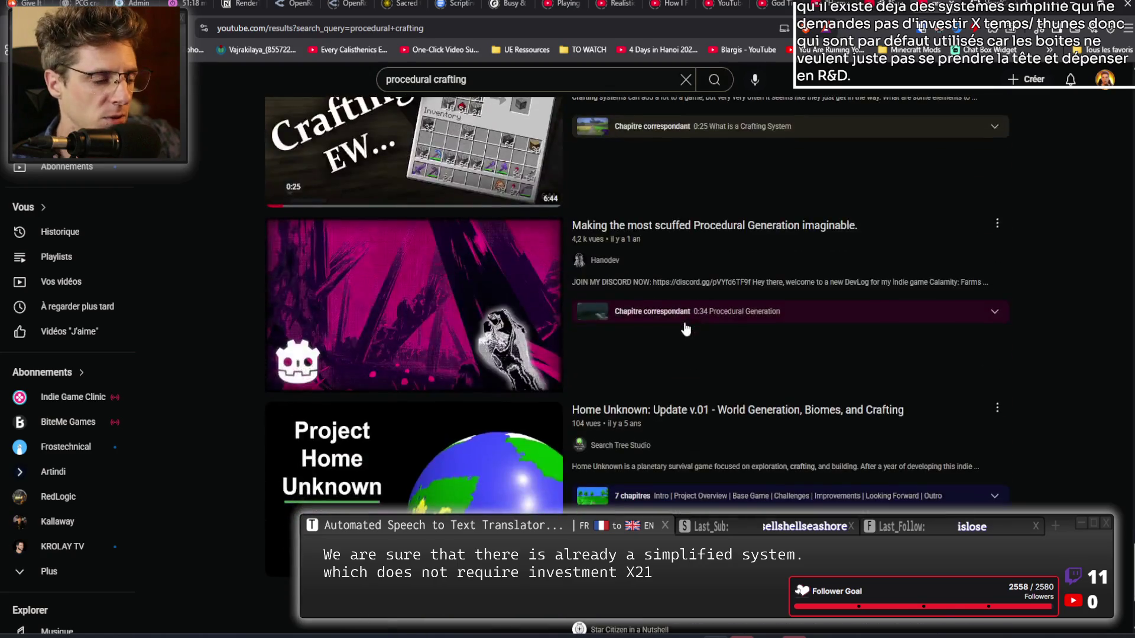
pyautogui.moveTo(686, 329)
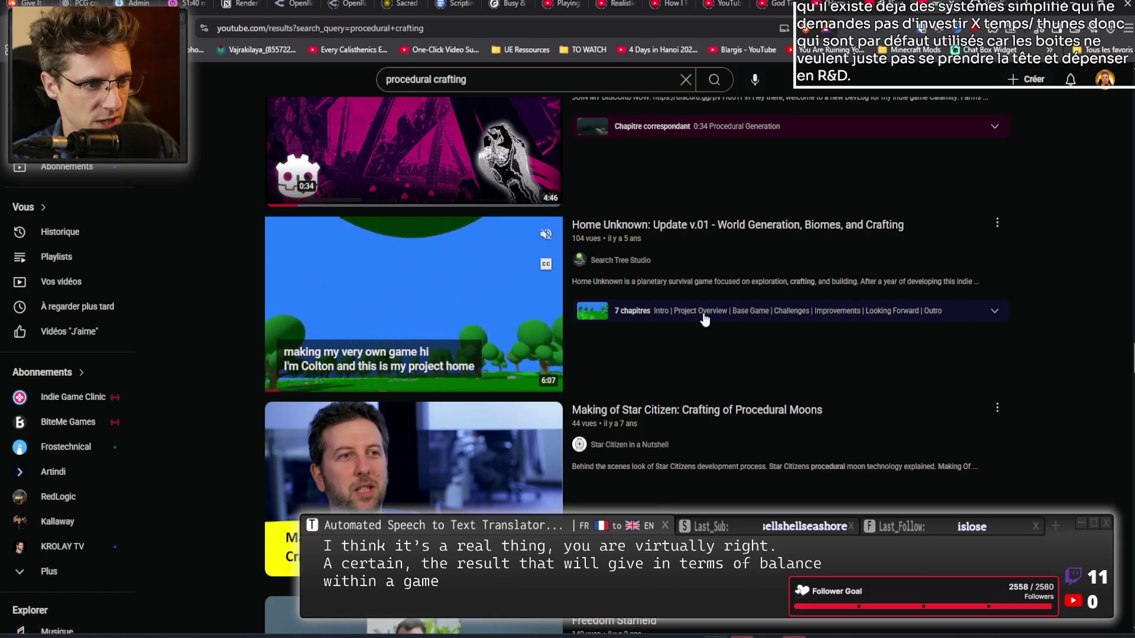
pyautogui.scroll(-3, 707, 316)
pyautogui.scroll(-8, 709, 315)
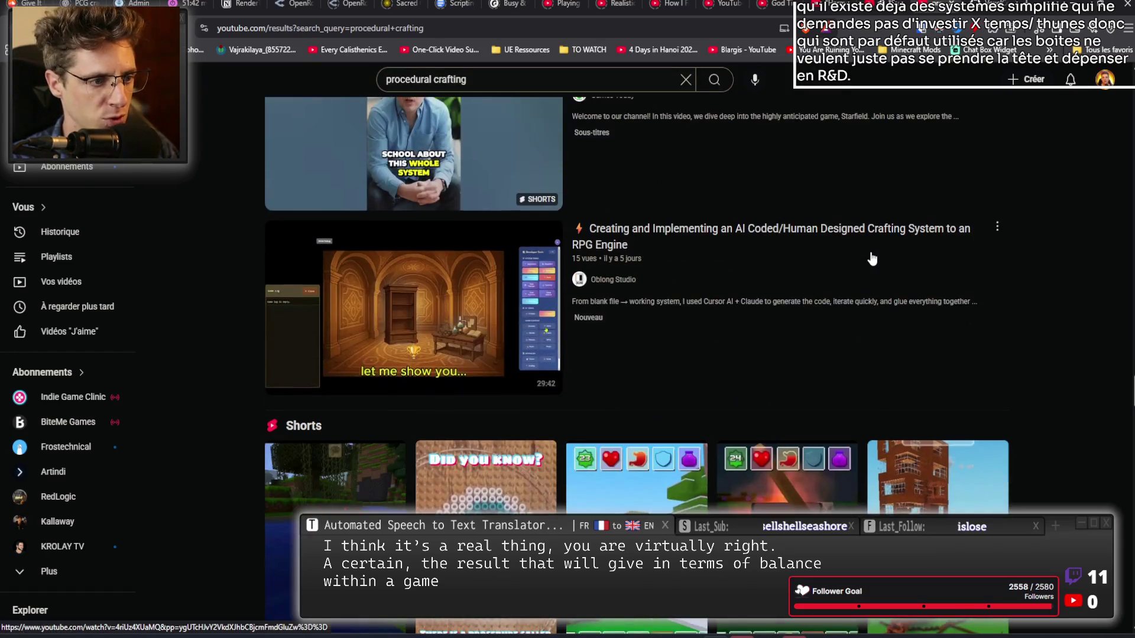
pyautogui.scroll(-5, 981, 236)
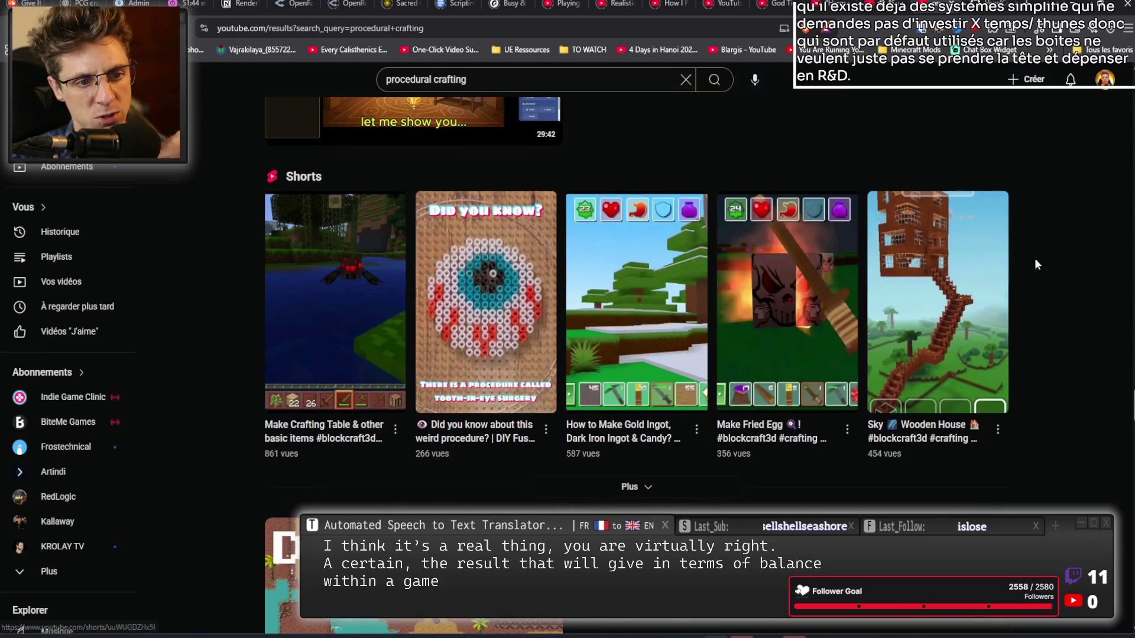
pyautogui.scroll(-3, 1050, 331)
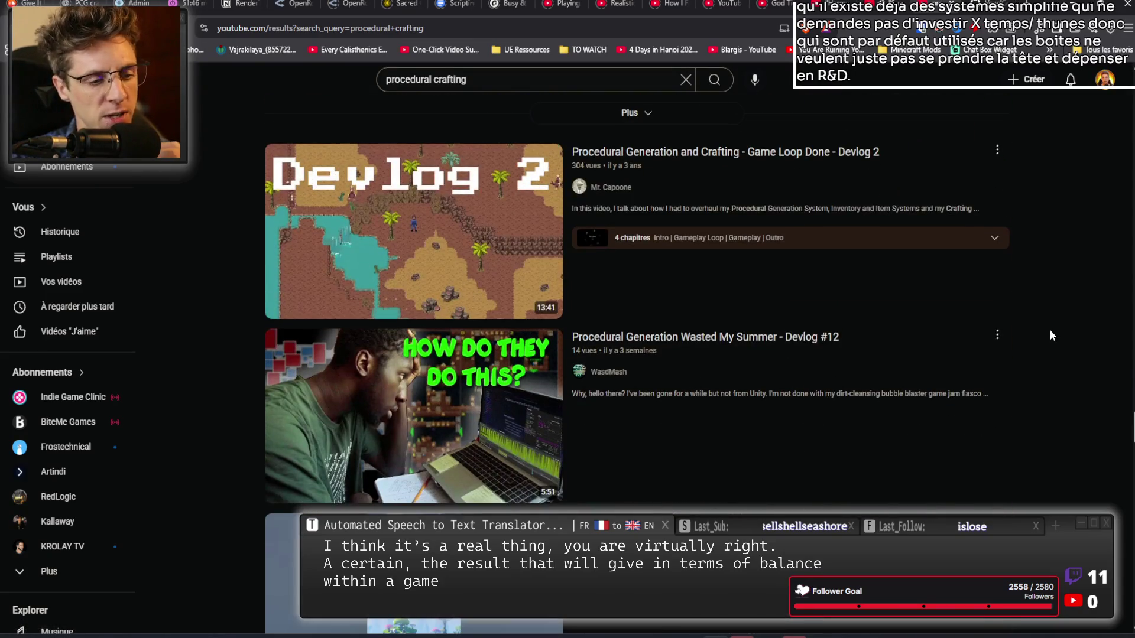
pyautogui.scroll(-3, 830, 334)
pyautogui.scroll(-5, 834, 337)
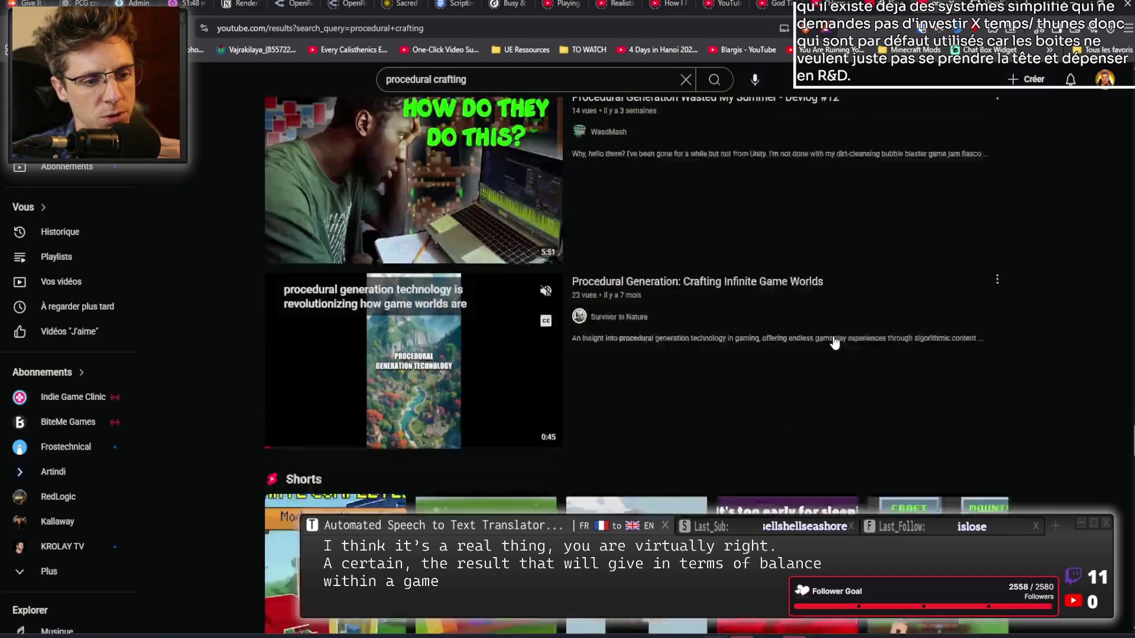
pyautogui.scroll(-7, 859, 322)
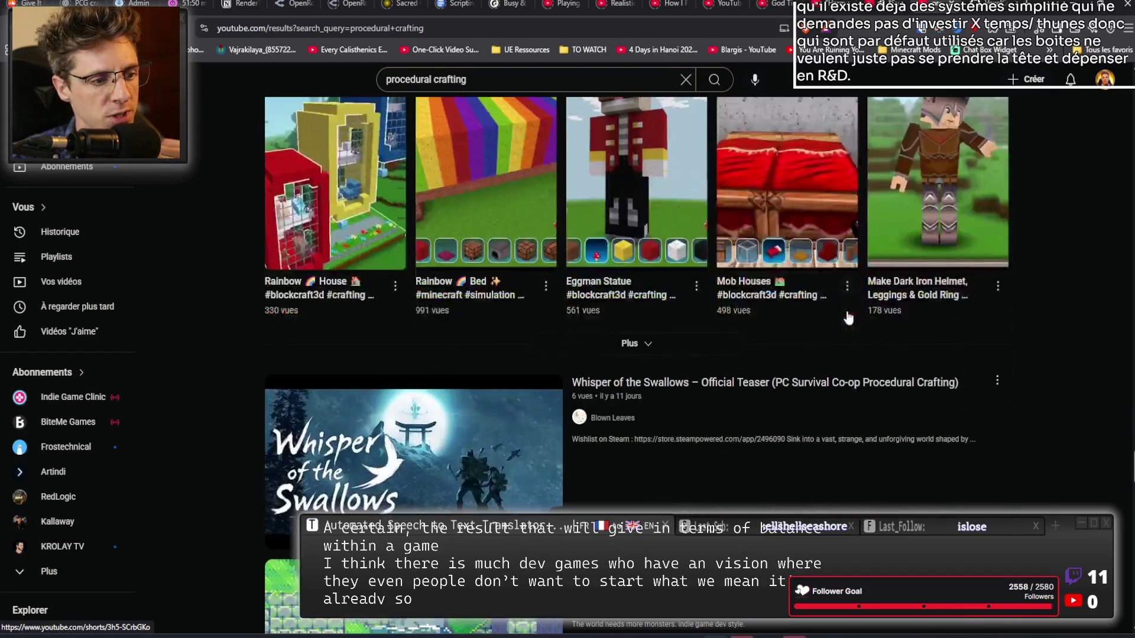
pyautogui.scroll(-4, 739, 378)
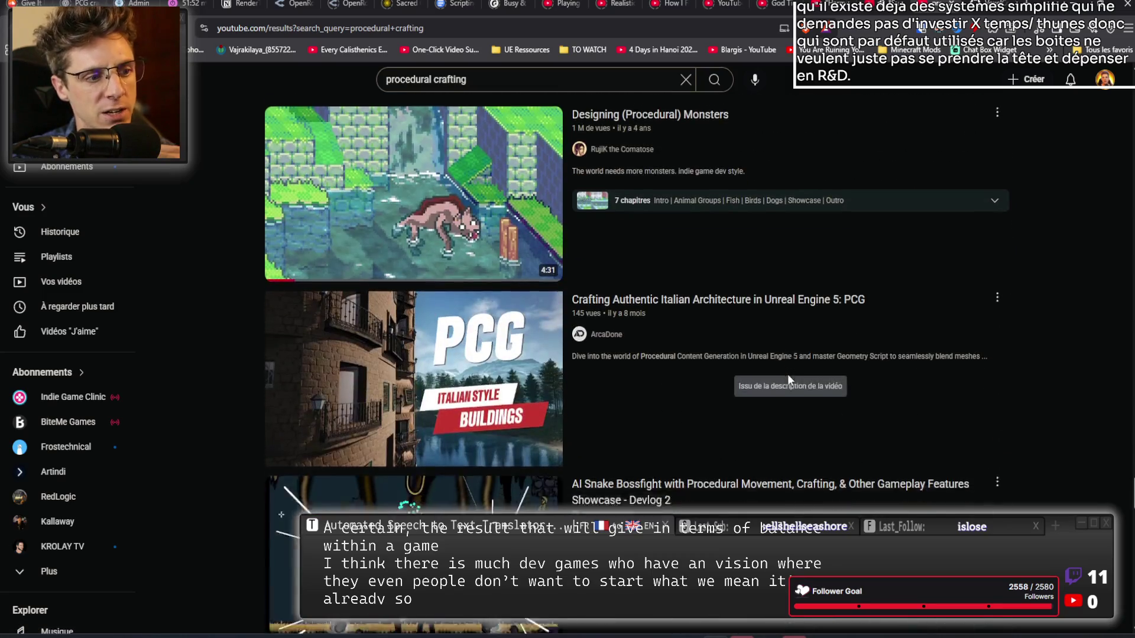
pyautogui.scroll(-3, 787, 374)
pyautogui.scroll(-2, 789, 380)
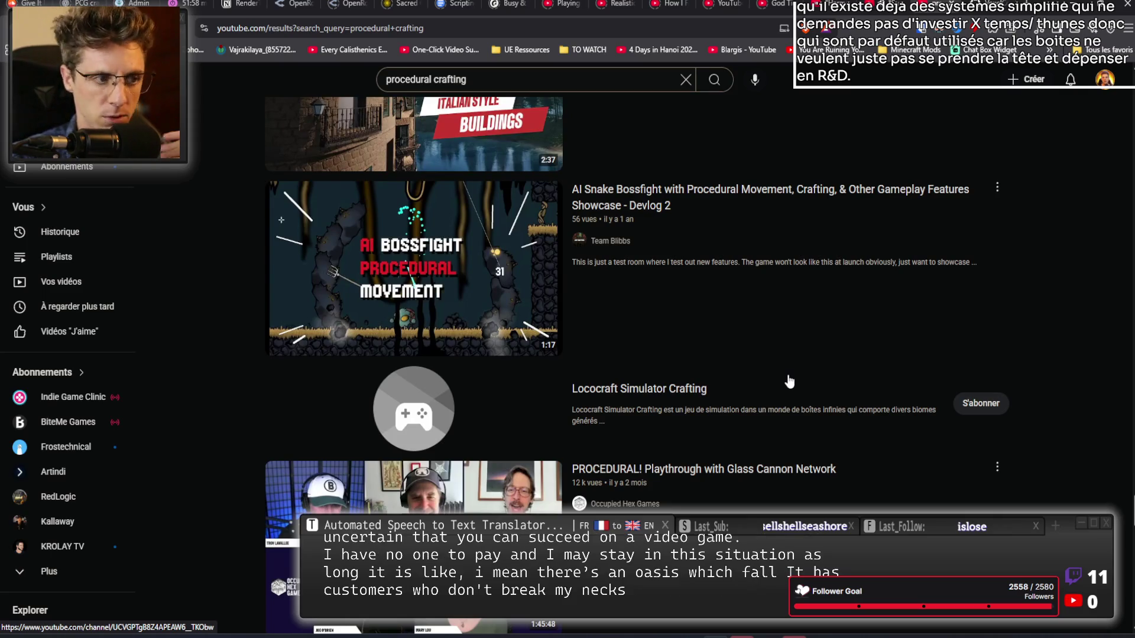
pyautogui.scroll(-6, 790, 381)
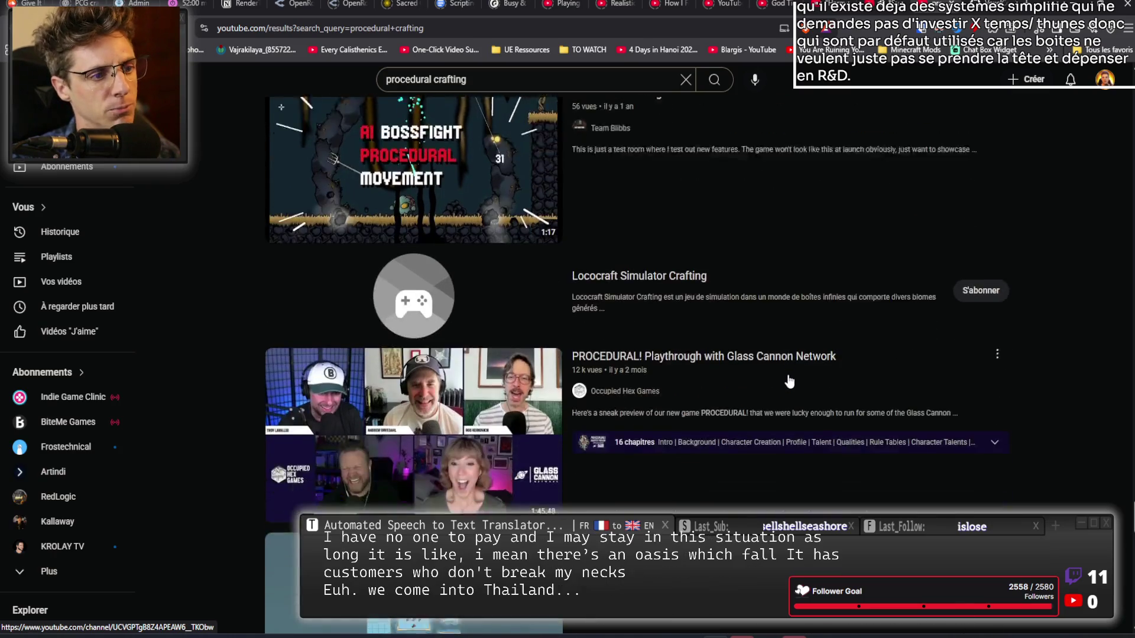
pyautogui.scroll(-10, 787, 374)
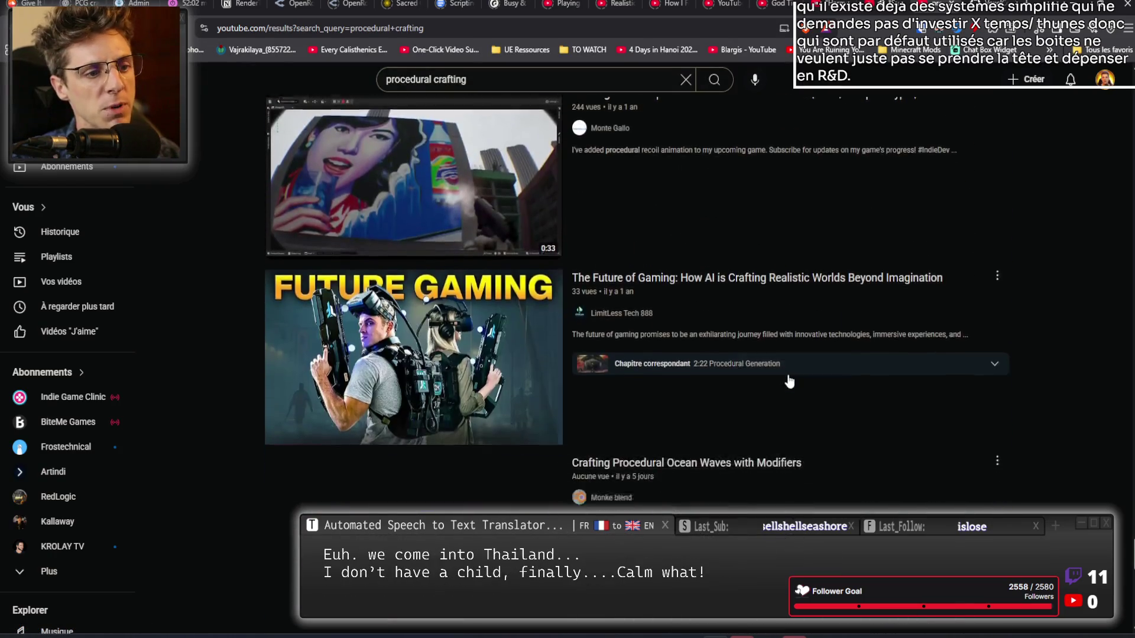
pyautogui.scroll(-3, 789, 377)
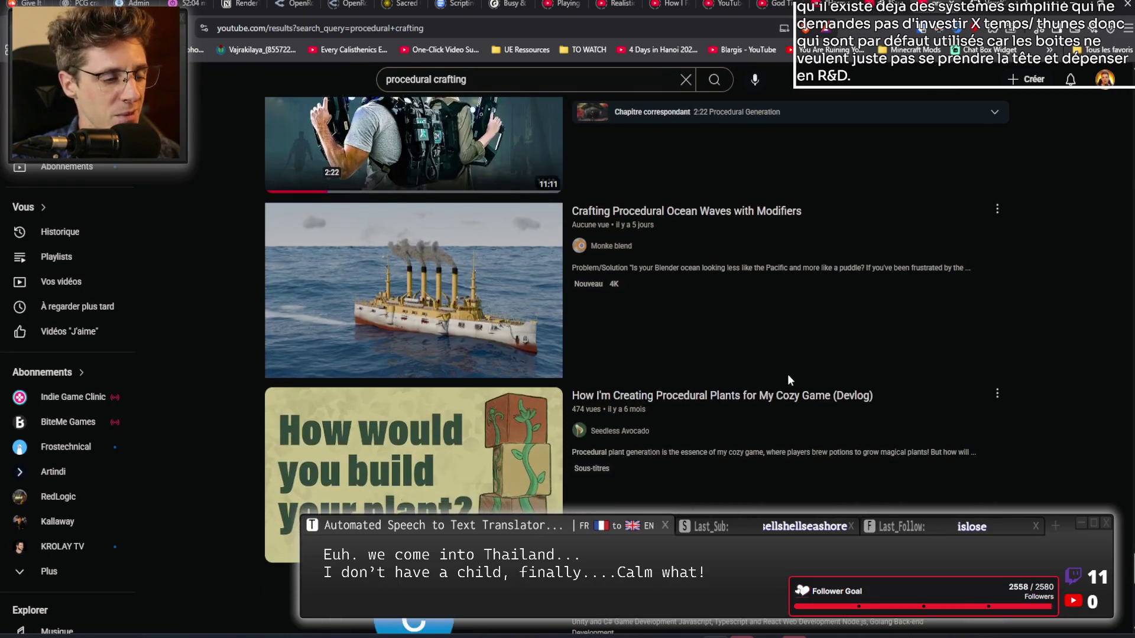
pyautogui.moveTo(784, 372)
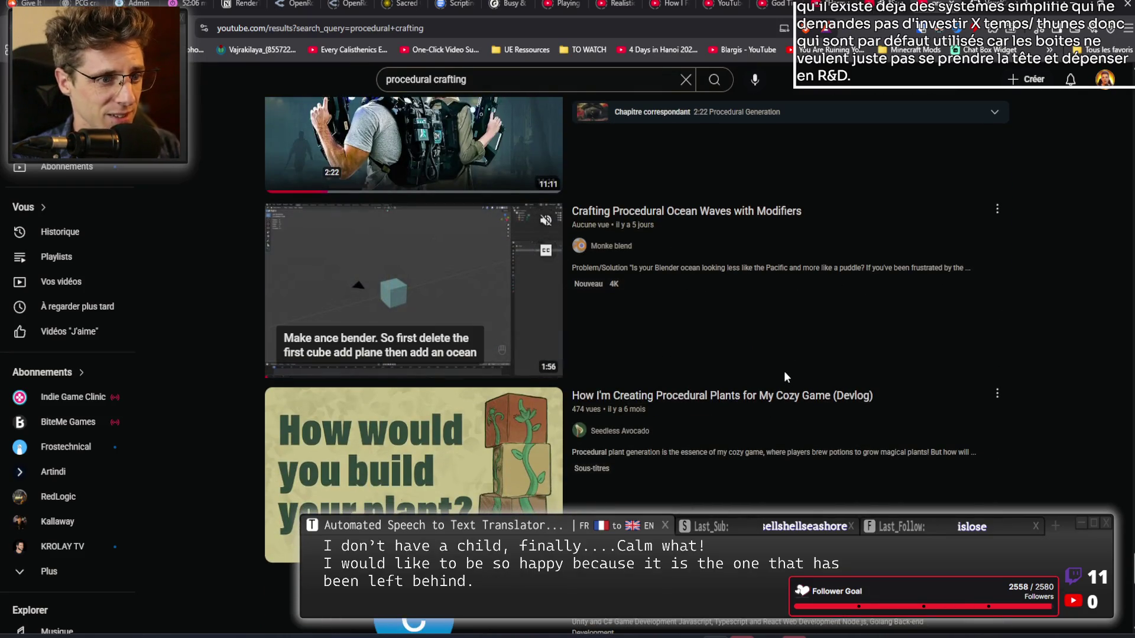
pyautogui.scroll(-9, 785, 372)
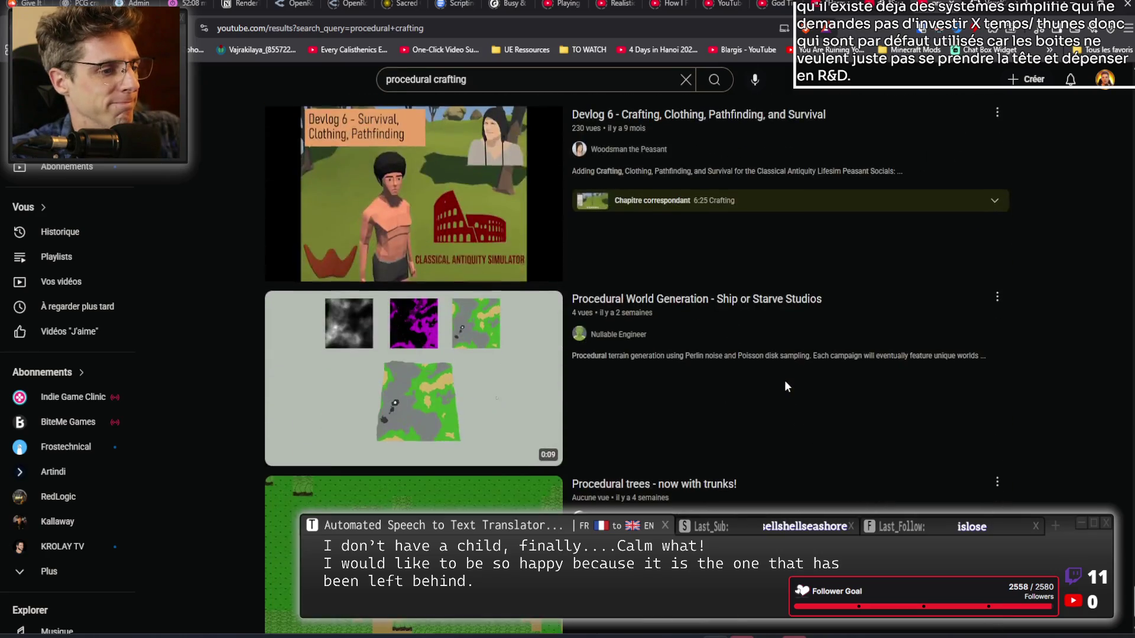
pyautogui.scroll(-1, 785, 387)
pyautogui.scroll(-1, 785, 387)
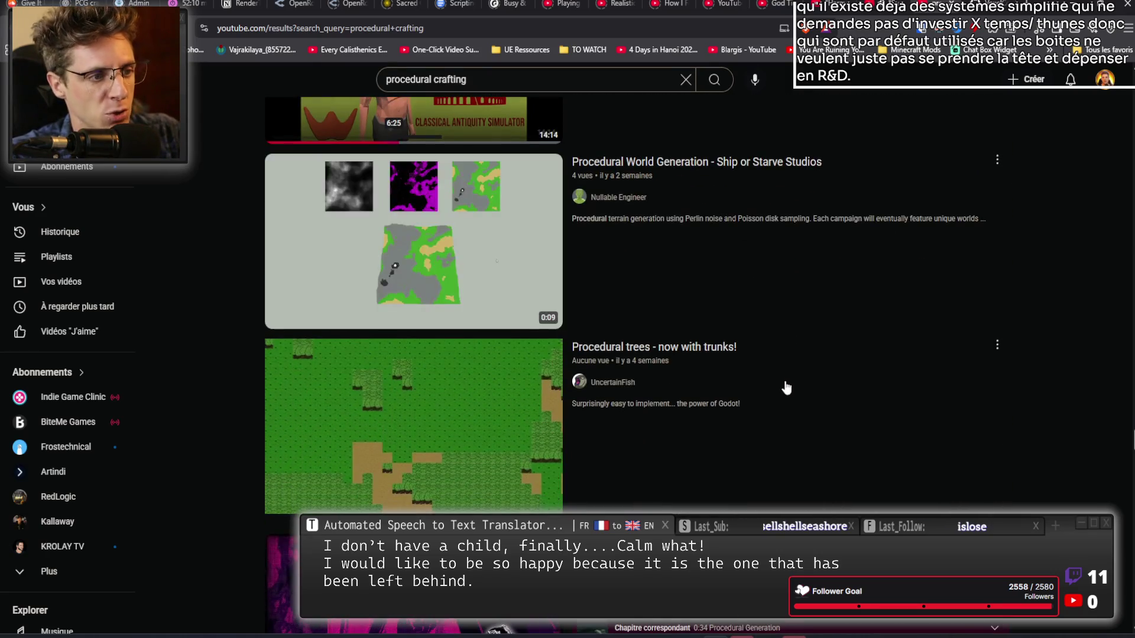
pyautogui.scroll(-8, 786, 388)
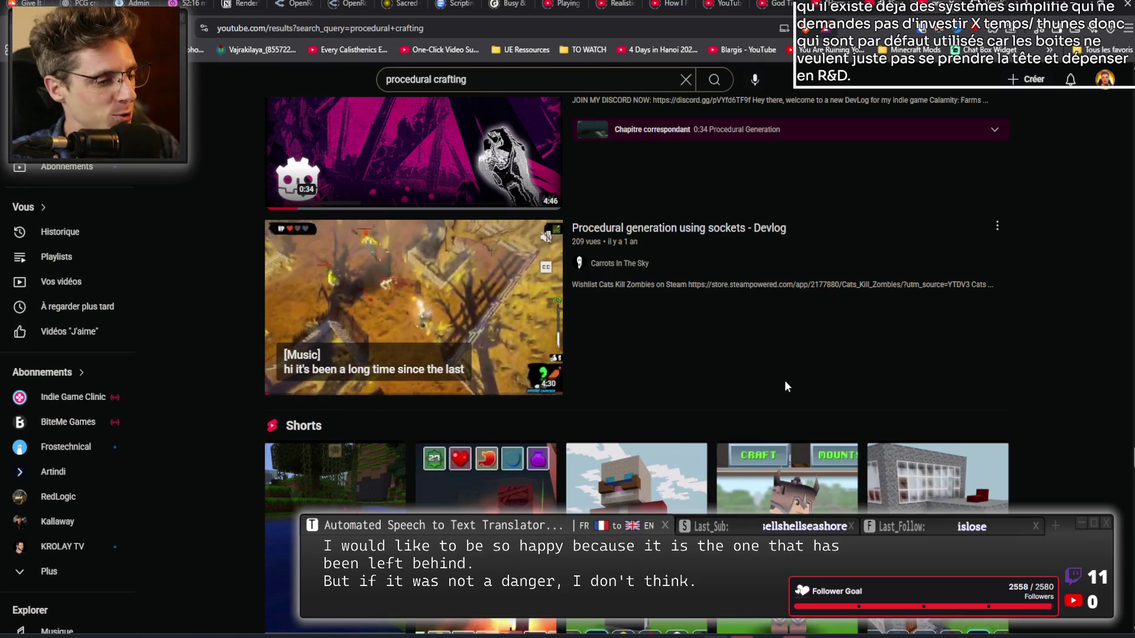
pyautogui.scroll(-6, 786, 384)
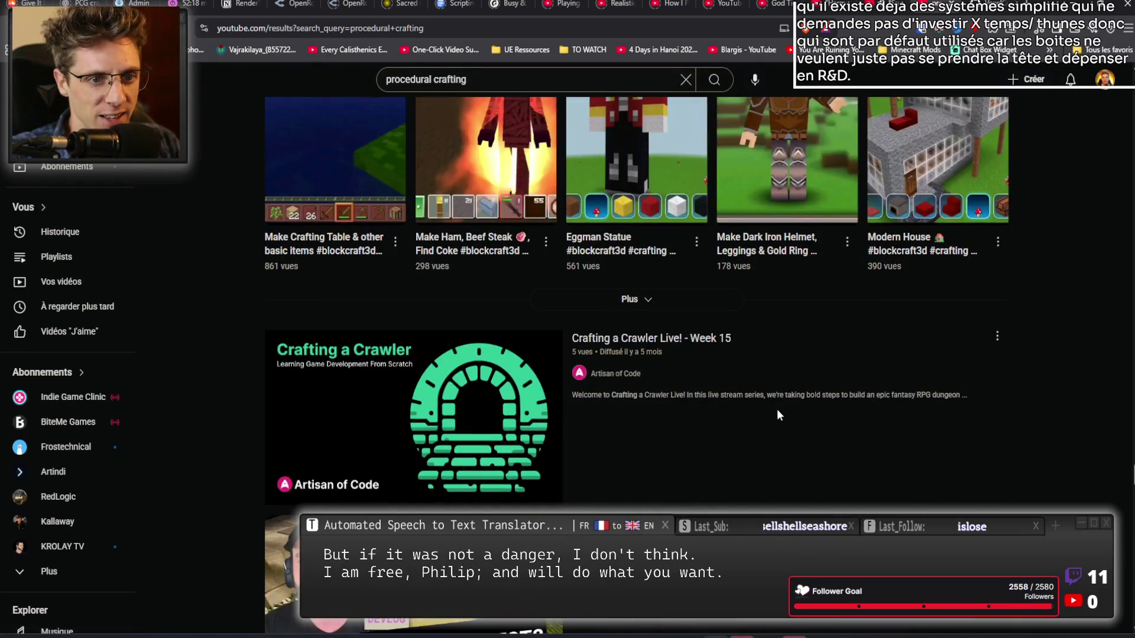
pyautogui.scroll(1, 777, 409)
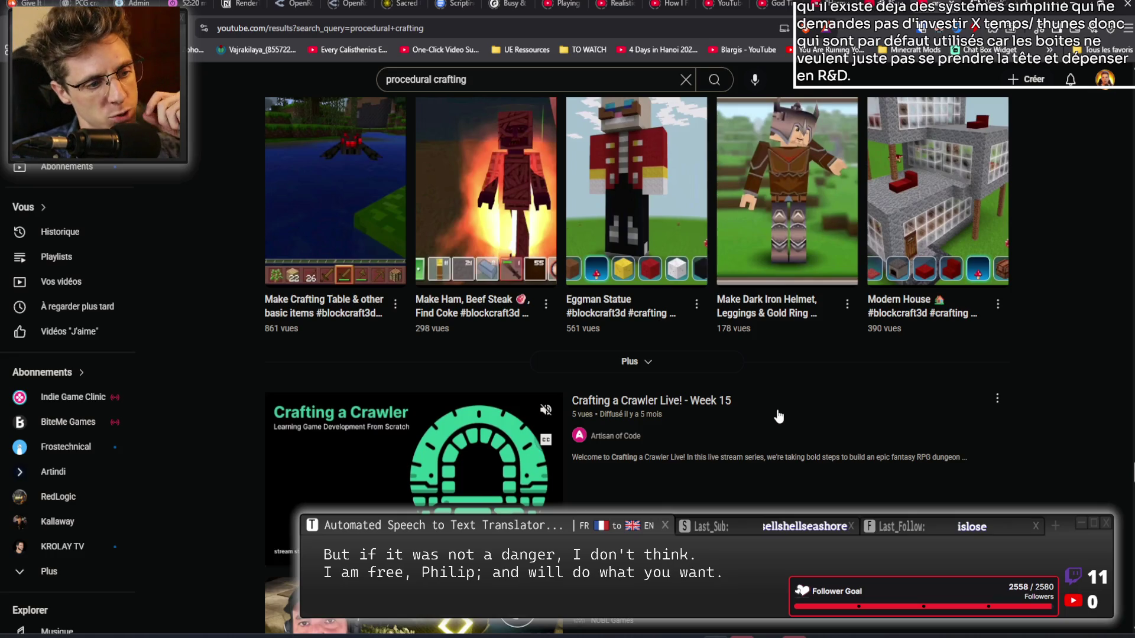
pyautogui.scroll(-4, 779, 417)
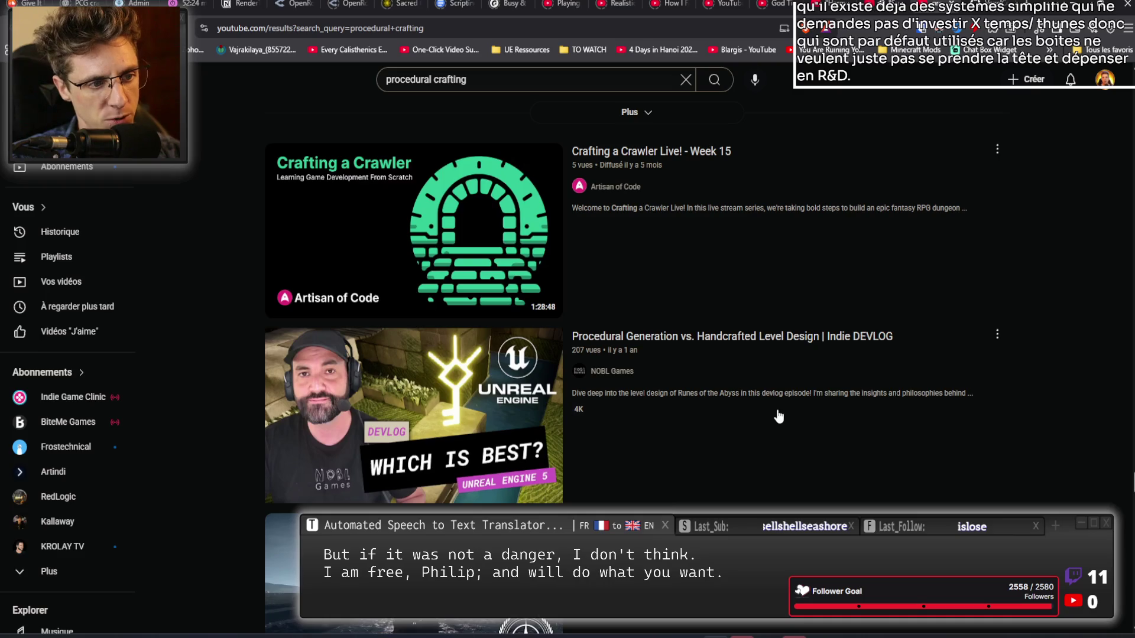
pyautogui.scroll(-6, 778, 417)
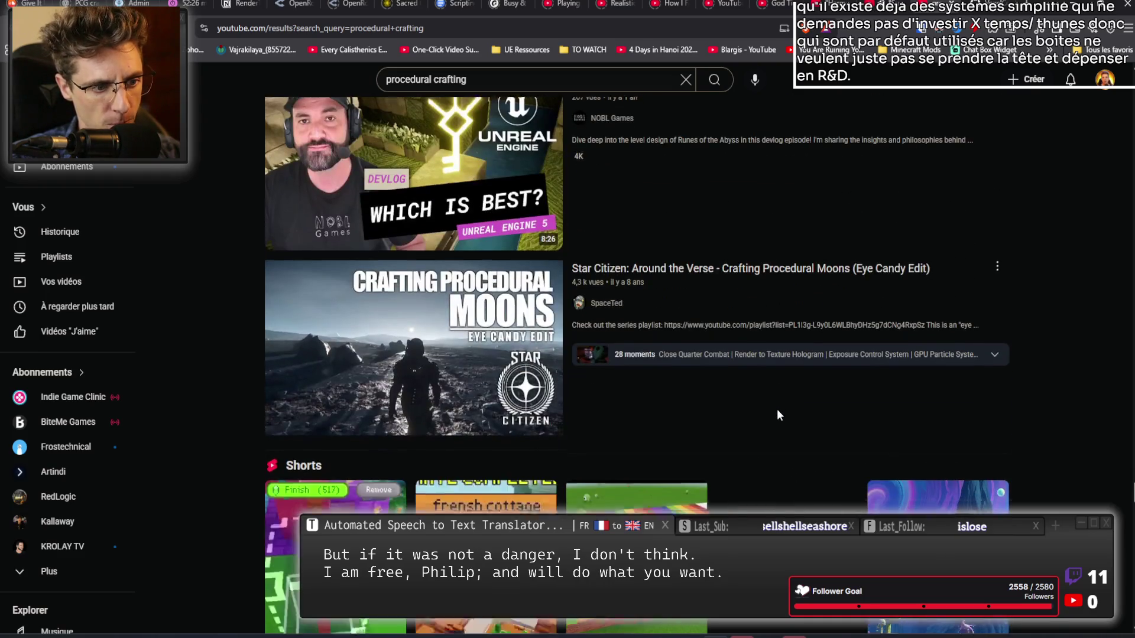
pyautogui.scroll(-1, 777, 414)
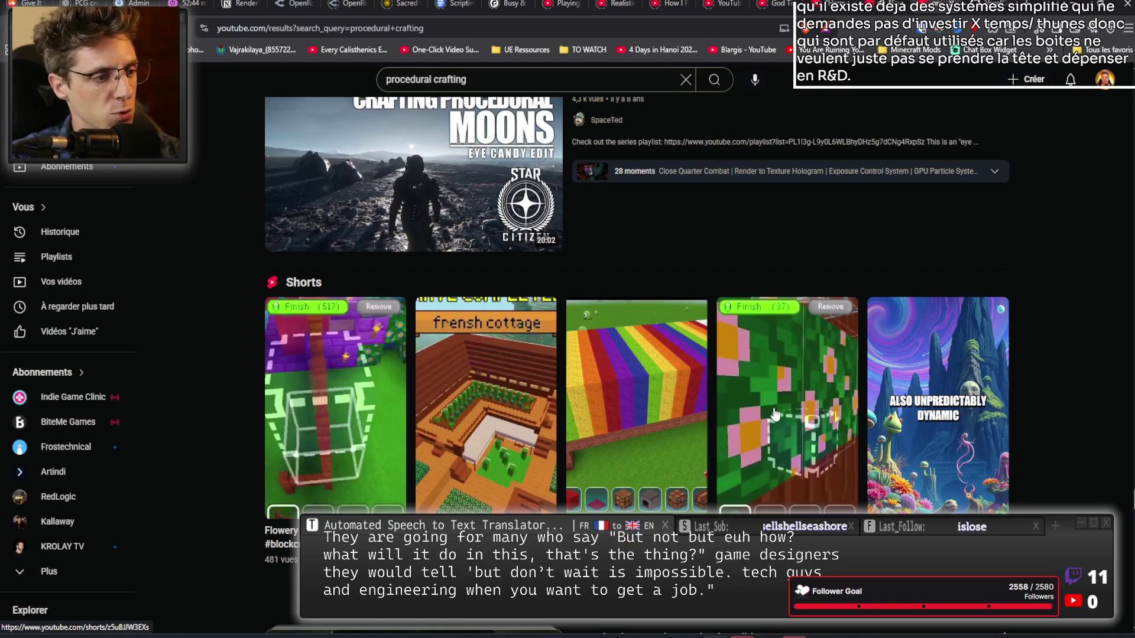
pyautogui.scroll(-10, 406, 266)
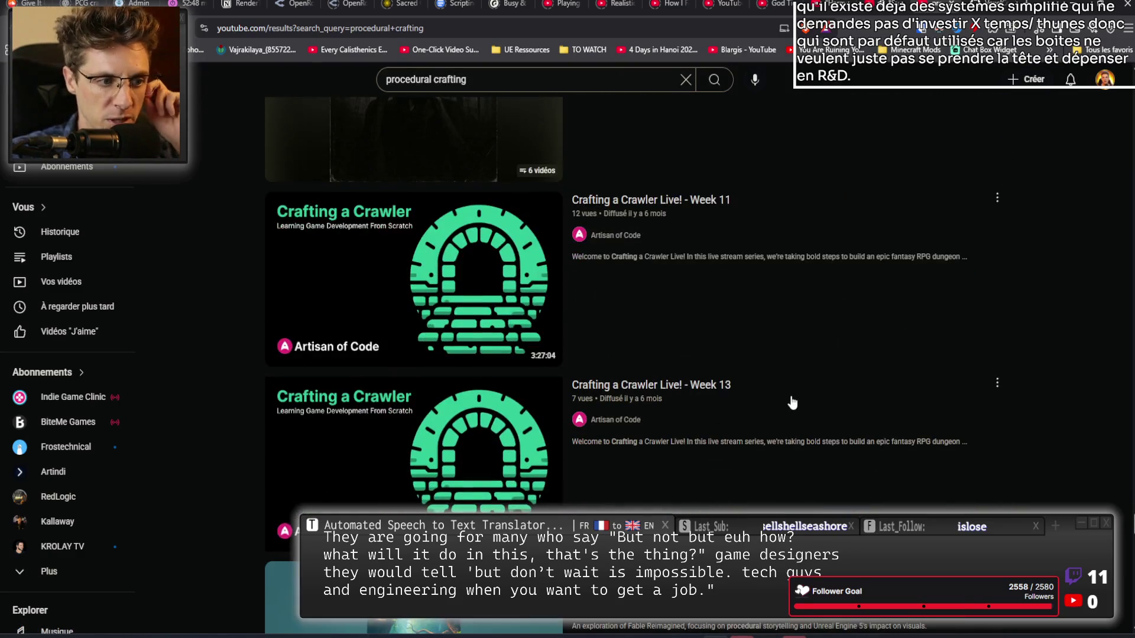
pyautogui.scroll(-3, 793, 403)
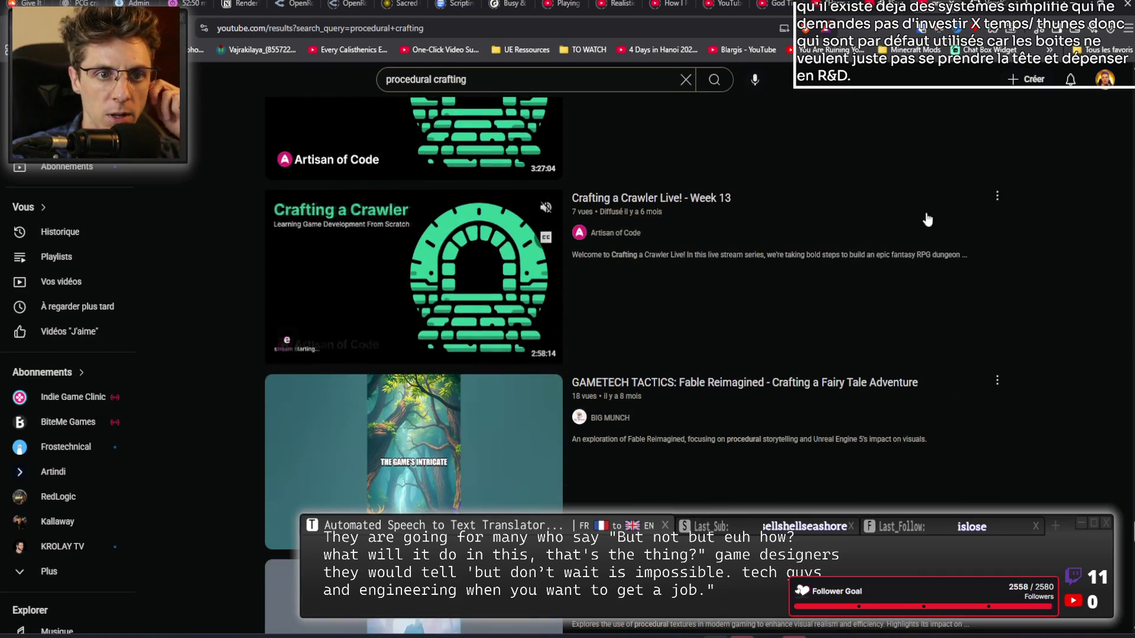
pyautogui.click(995, 10)
# Scroll VoxelNaniteBuilder.cpp down to the ApplyRenderData code, then switch to the YouTube tab.
pyautogui.scroll(-6, 523, 351)
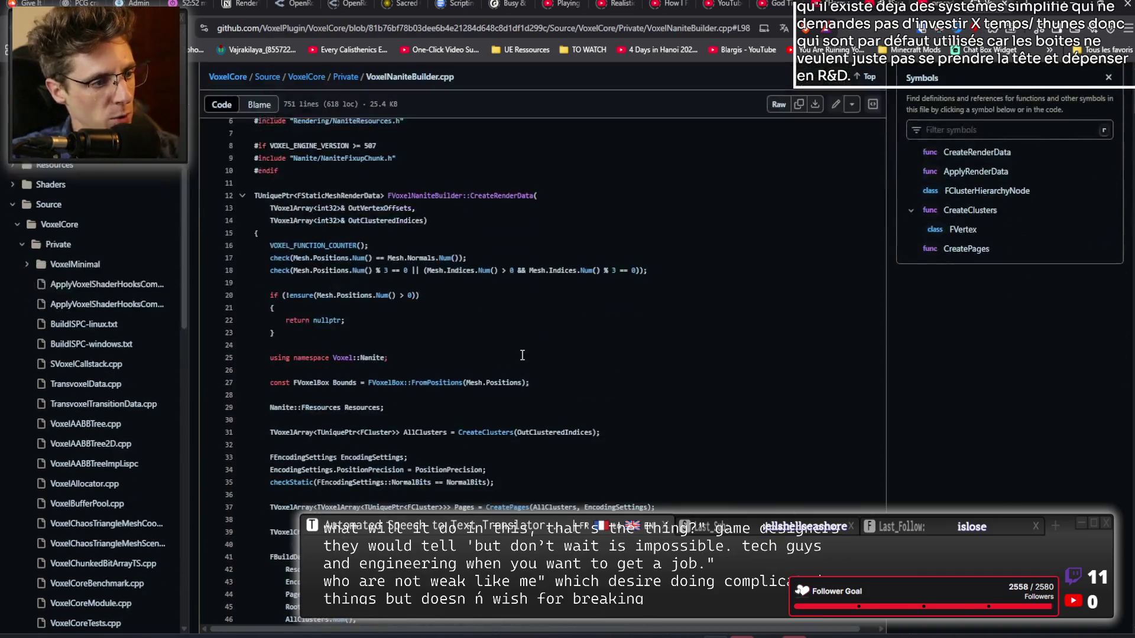
pyautogui.scroll(-4, 523, 351)
pyautogui.scroll(-10, 527, 346)
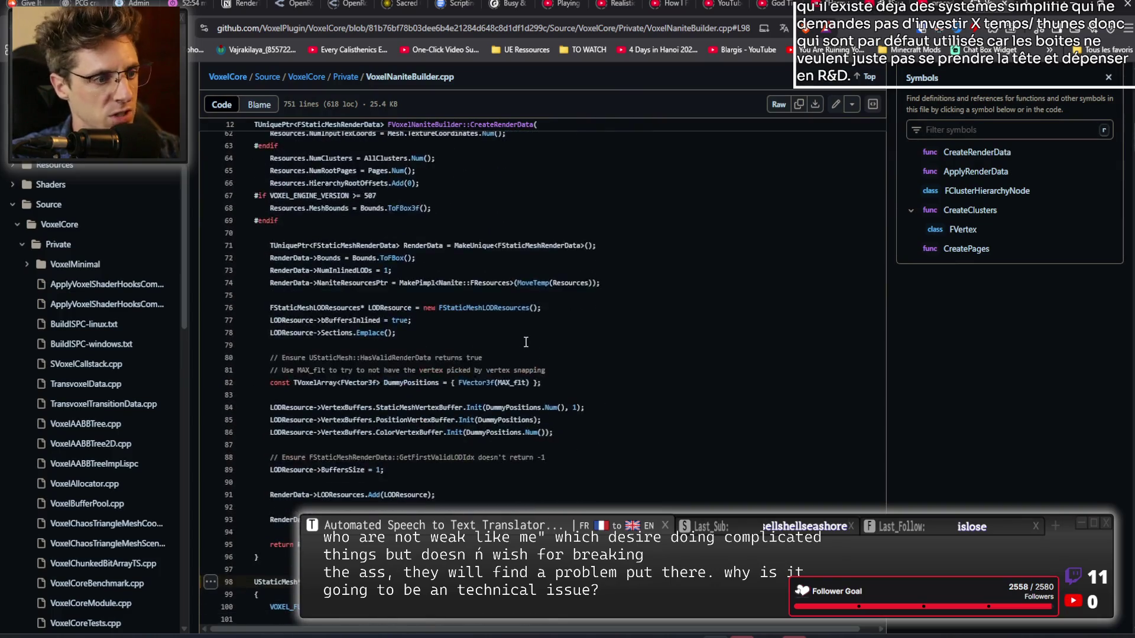
pyautogui.scroll(-2, 522, 338)
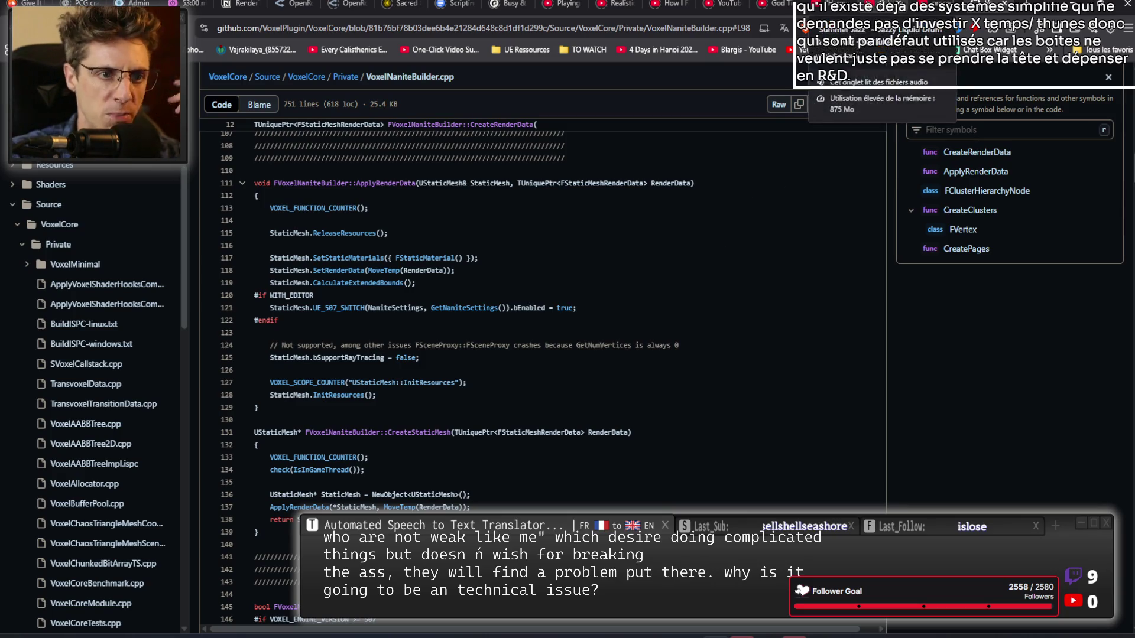
pyautogui.click(827, 5)
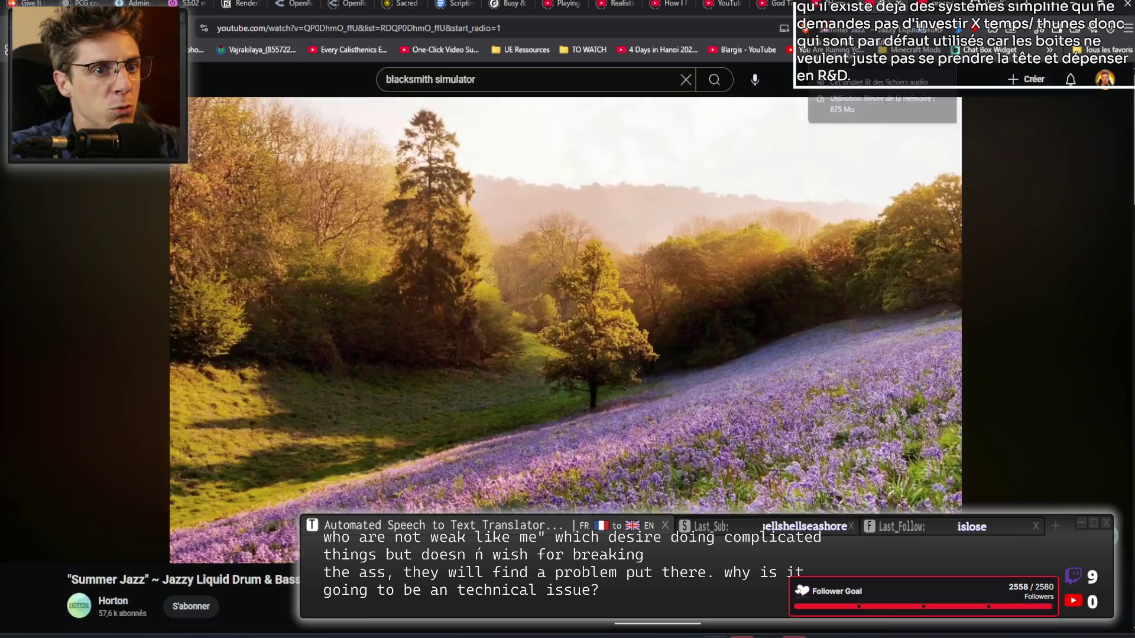
# Return to the 'procedural crafting' results tab and browse far down the list.
pyautogui.click(934, 5)
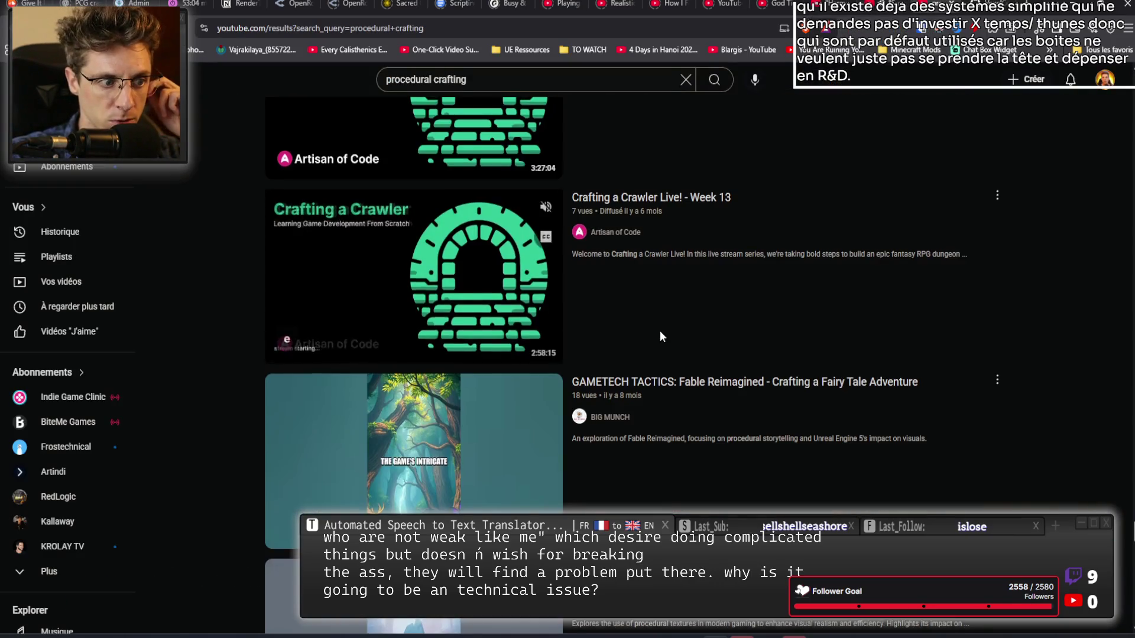
pyautogui.scroll(-10, 659, 331)
pyautogui.scroll(-10, 675, 313)
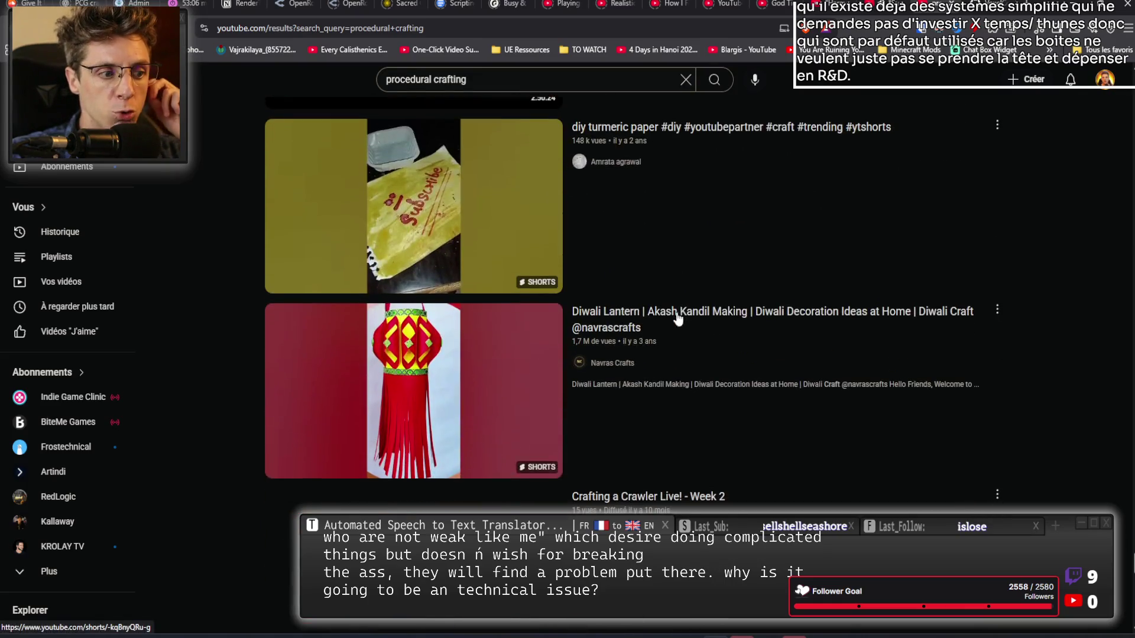
pyautogui.scroll(-3, 747, 324)
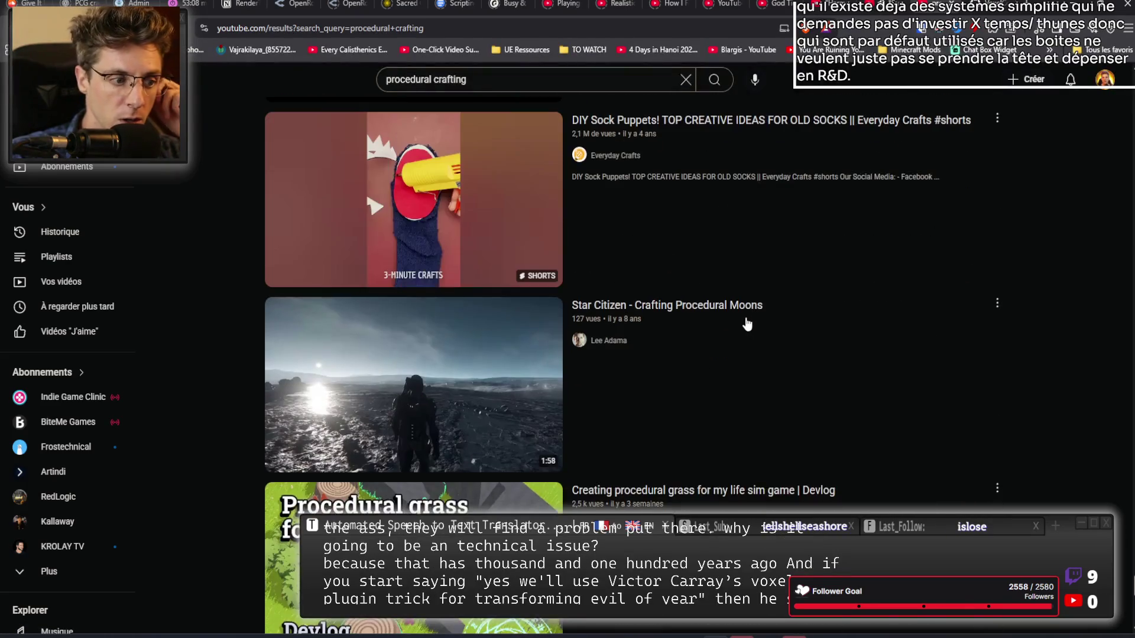
pyautogui.scroll(-5, 747, 322)
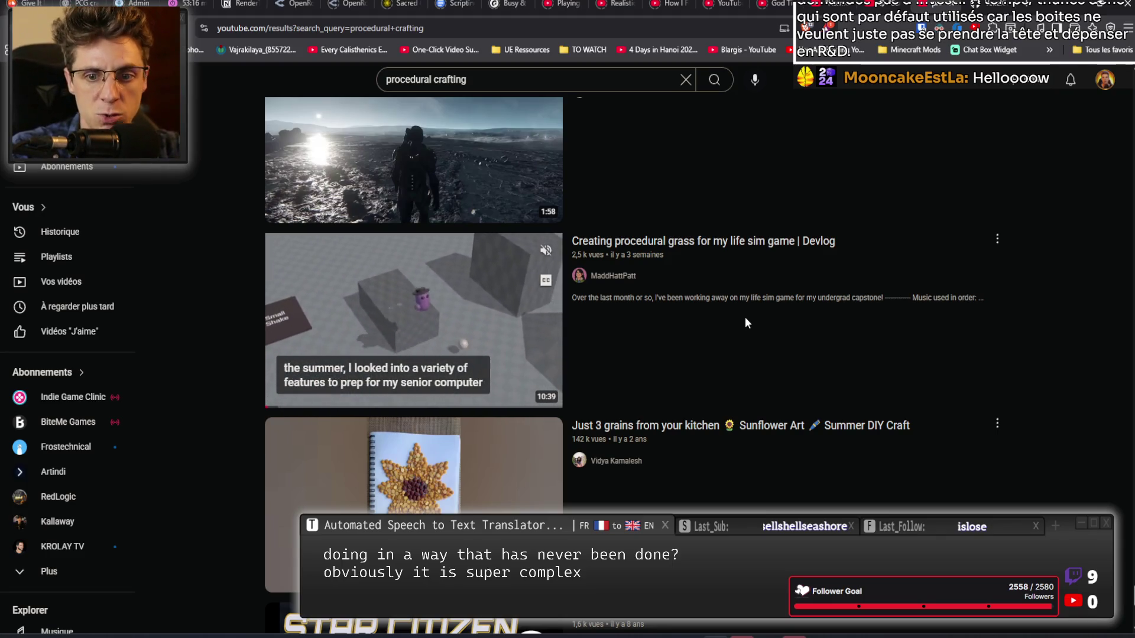
pyautogui.scroll(-5, 746, 323)
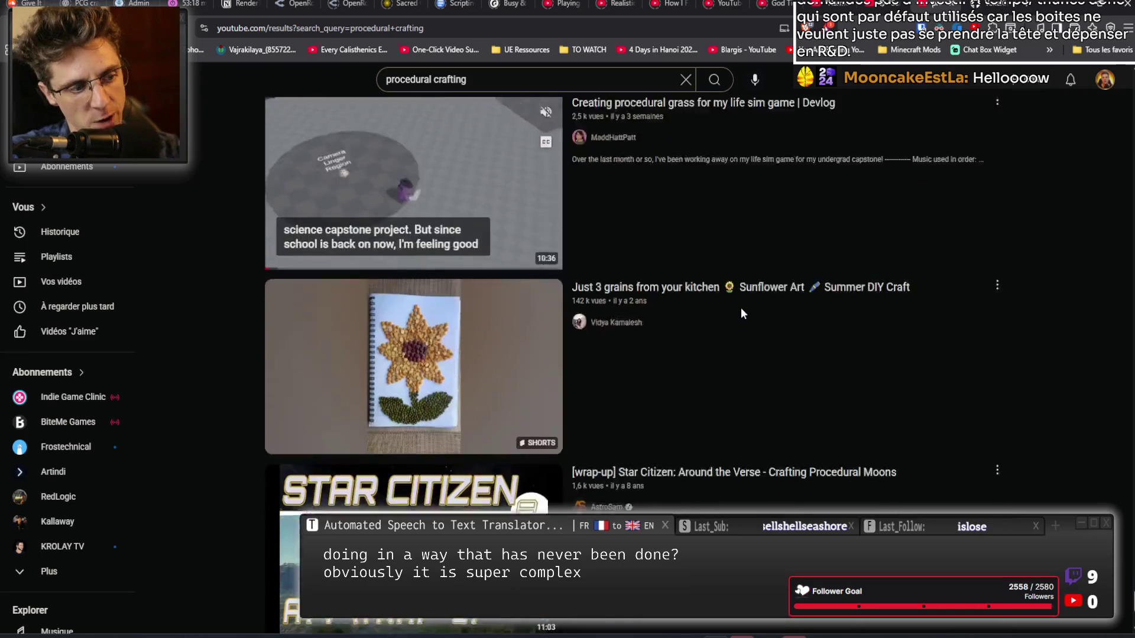
pyautogui.scroll(-5, 741, 314)
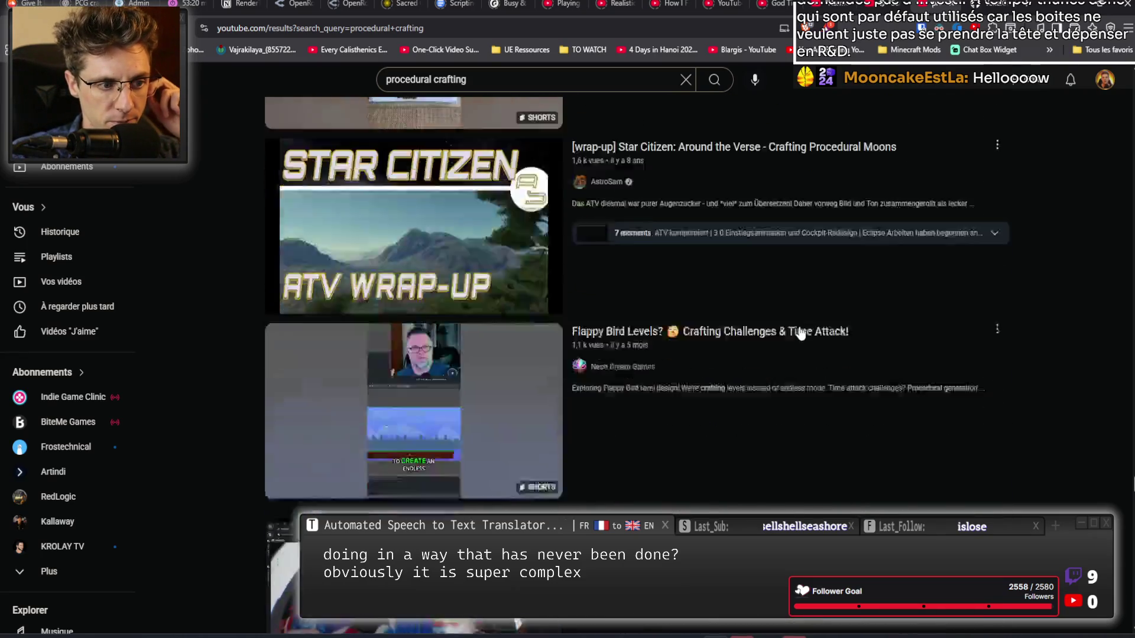
pyautogui.scroll(-4, 799, 327)
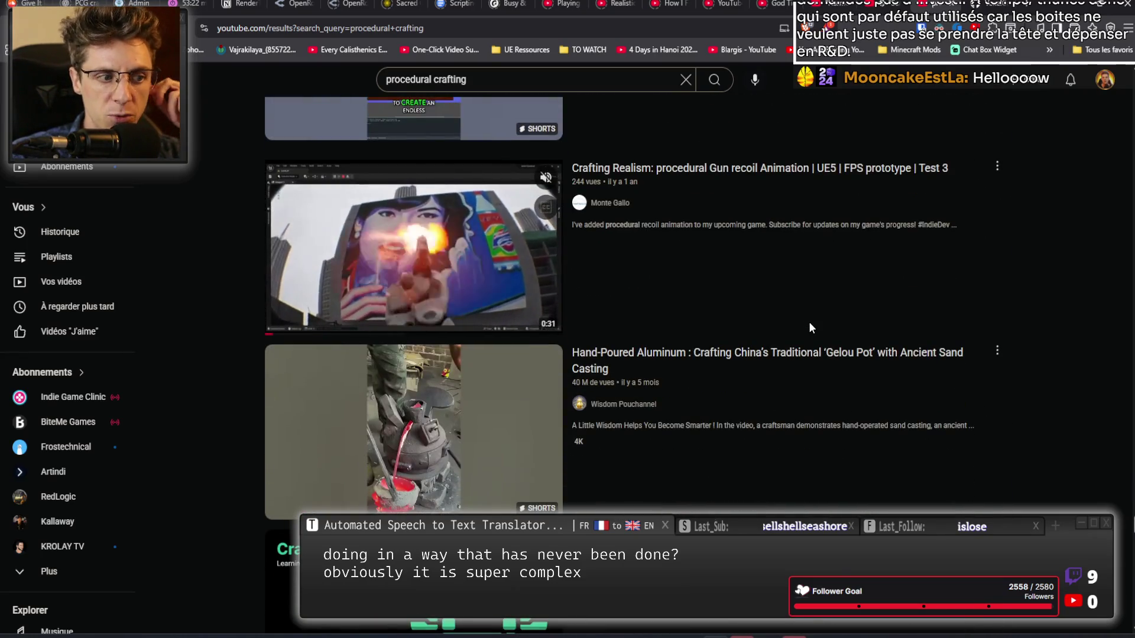
pyautogui.moveTo(803, 387)
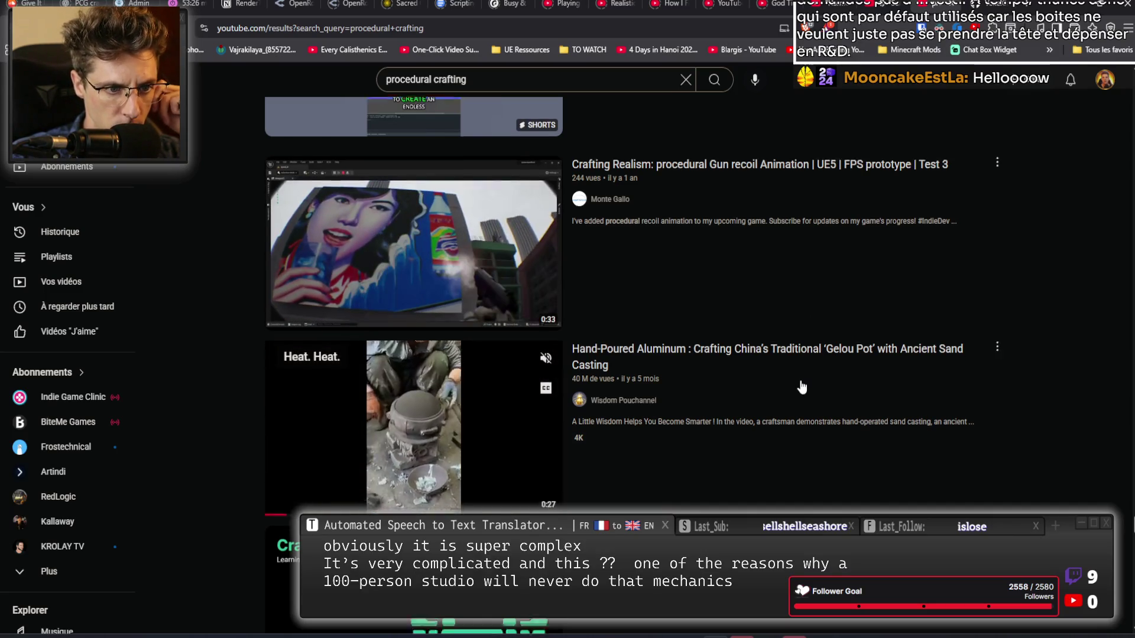
pyautogui.scroll(-6, 801, 386)
pyautogui.scroll(-6, 798, 383)
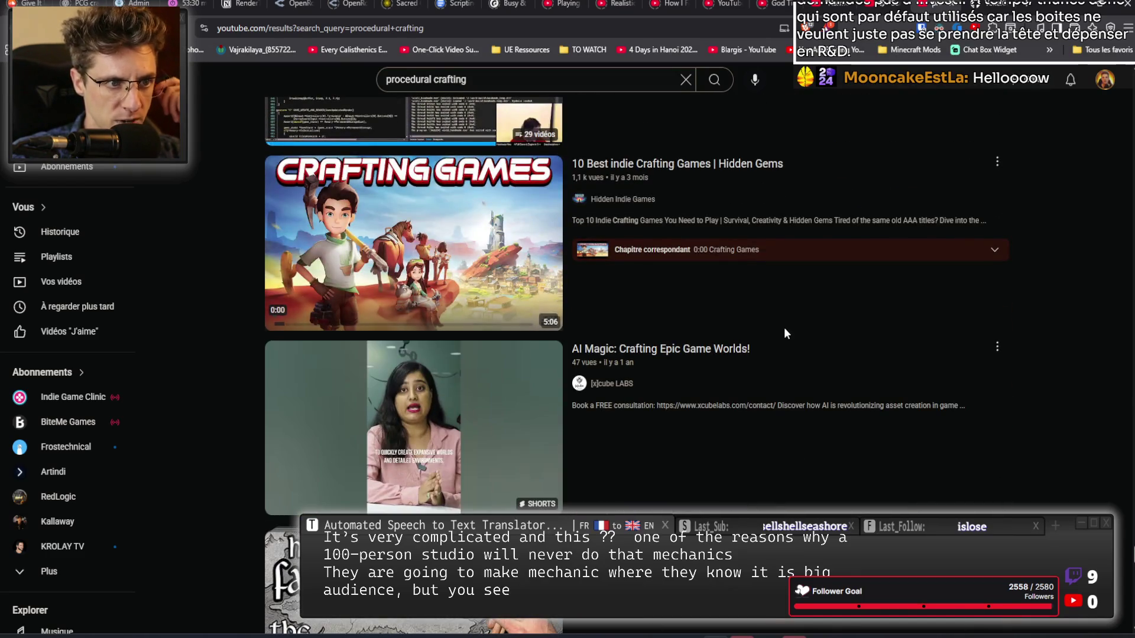
pyautogui.moveTo(785, 325)
pyautogui.scroll(-10, 784, 327)
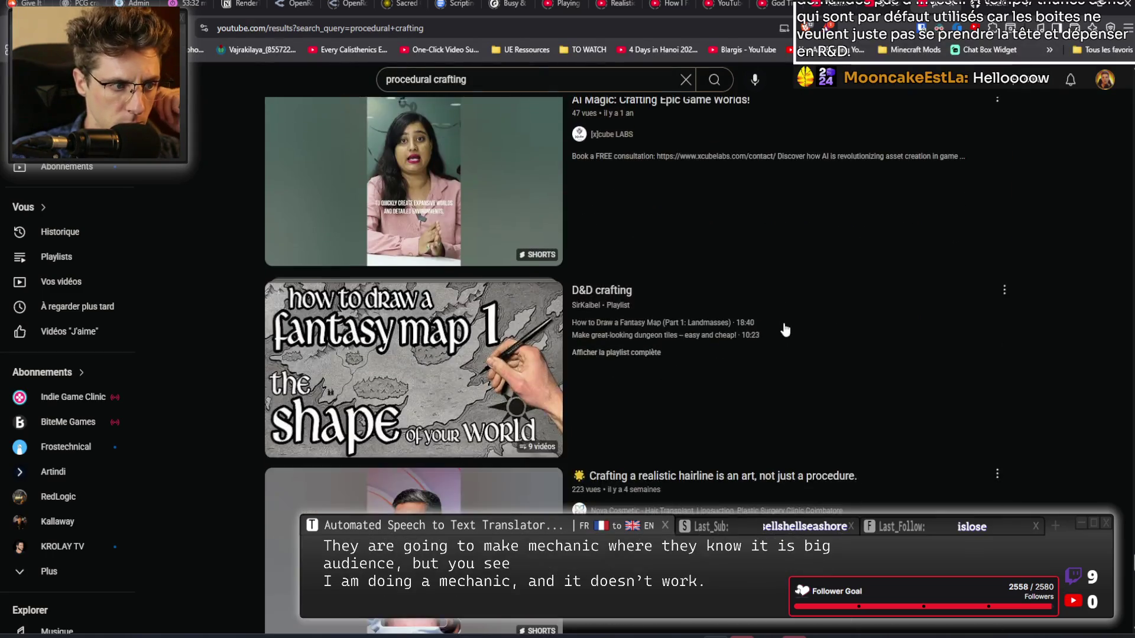
pyautogui.scroll(-10, 782, 328)
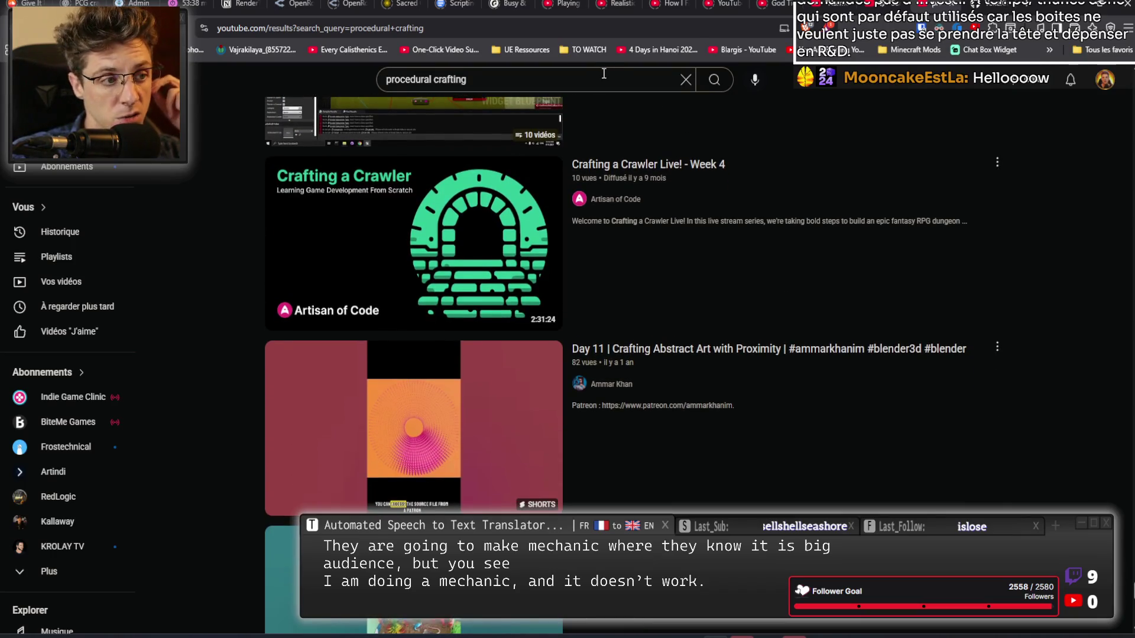
pyautogui.scroll(-10, 679, 249)
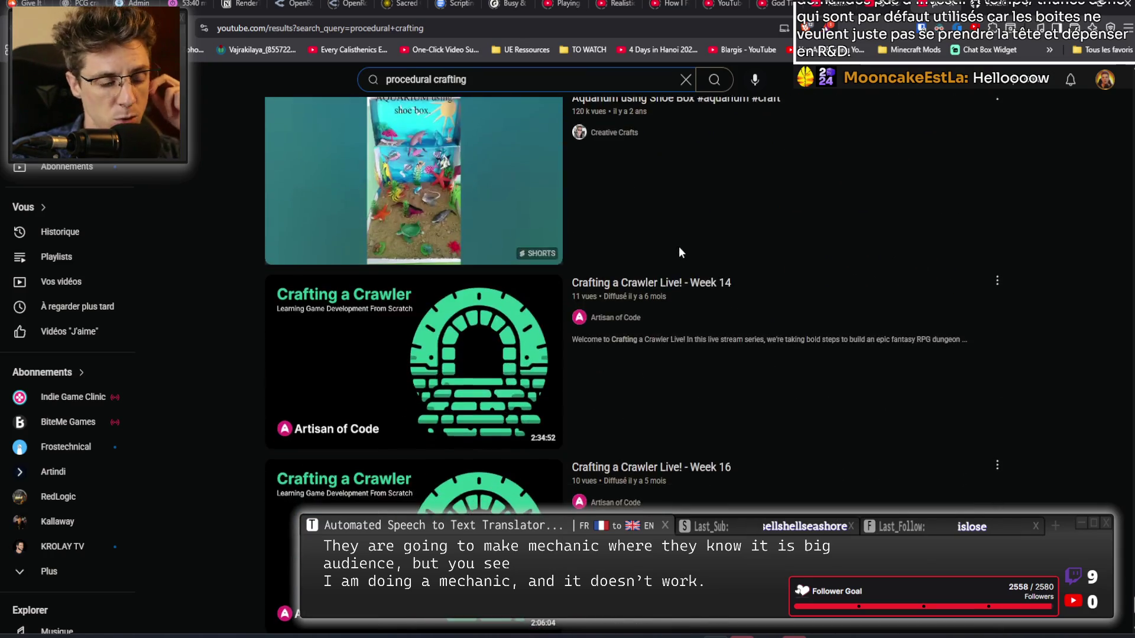
pyautogui.scroll(-2, 832, 370)
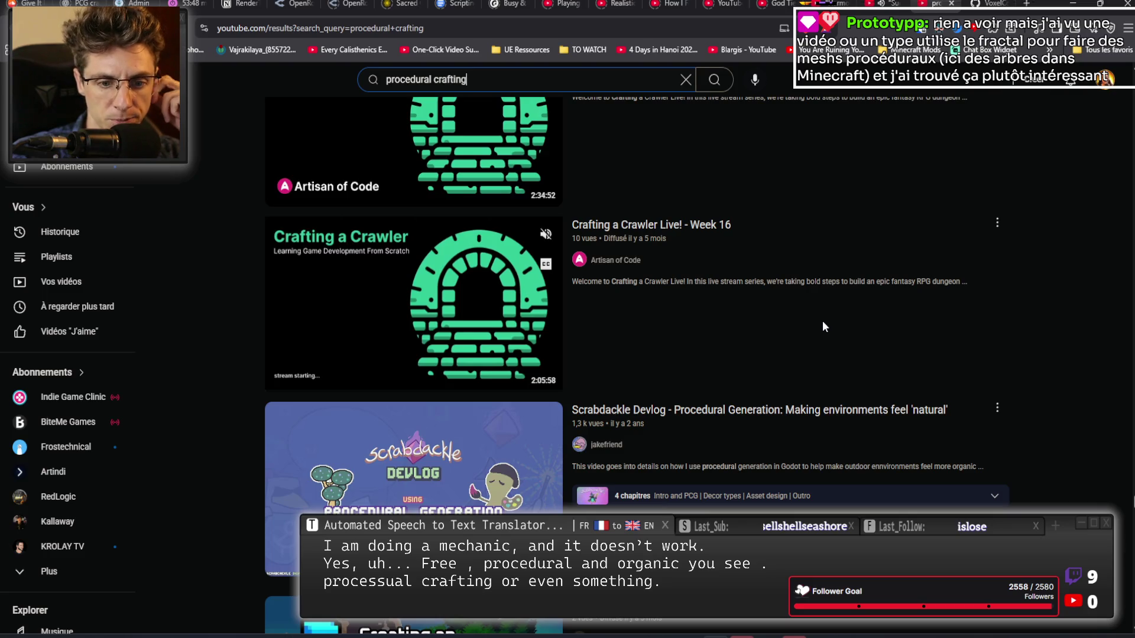
pyautogui.scroll(-6, 824, 327)
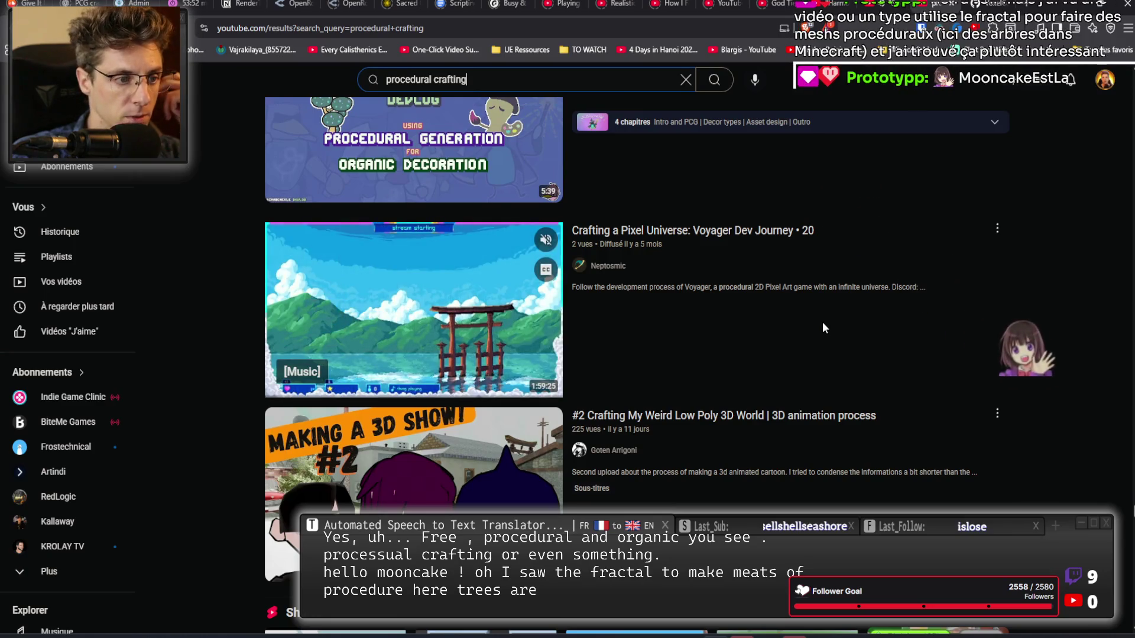
pyautogui.scroll(-12, 825, 328)
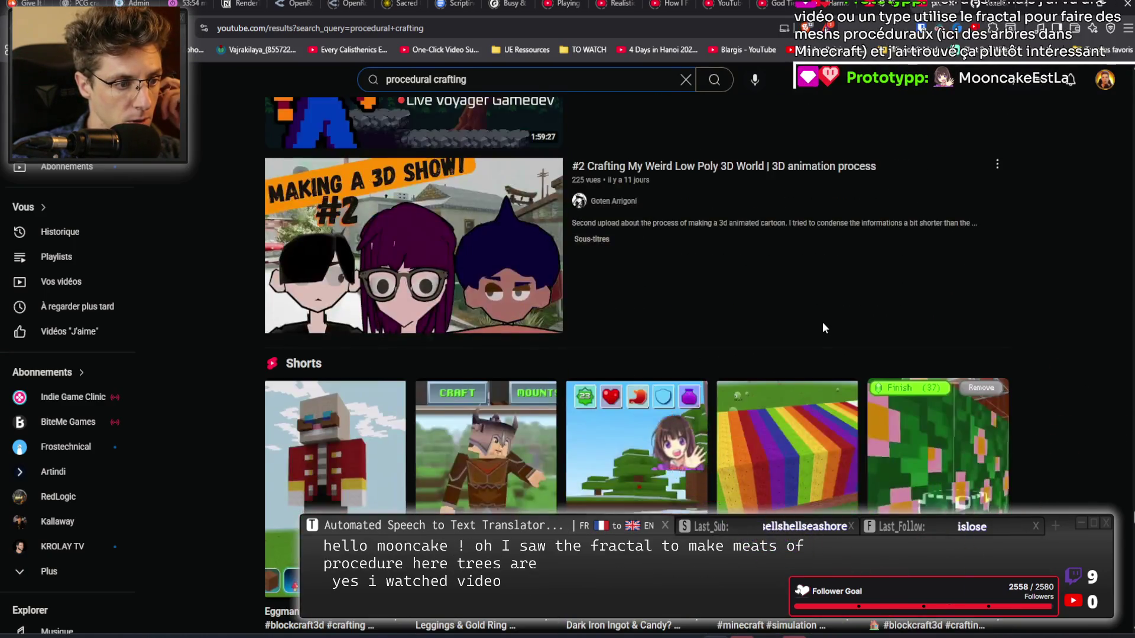
pyautogui.scroll(-15, 819, 319)
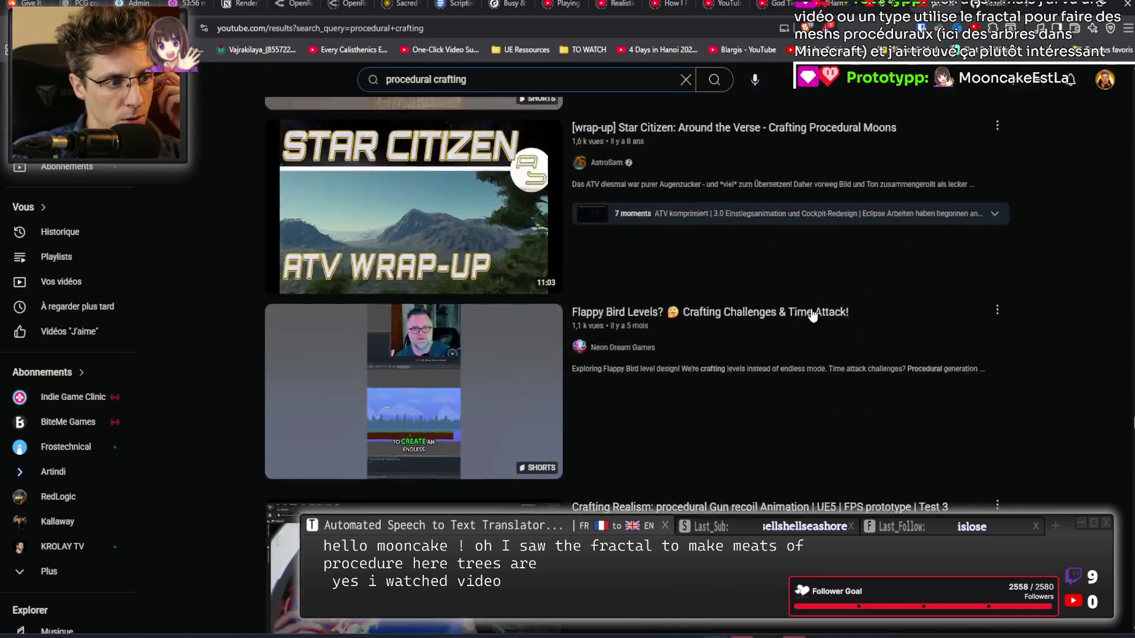
pyautogui.scroll(-10, 806, 313)
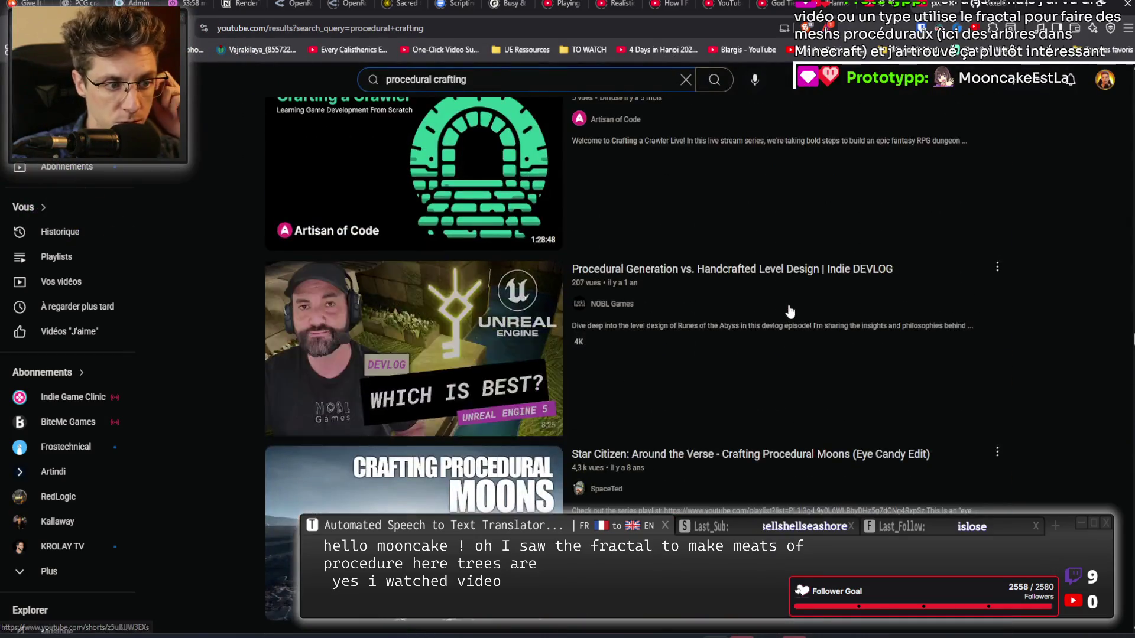
# Scroll back up to the 'Making a procedural crafting system' entry.
pyautogui.scroll(10, 784, 317)
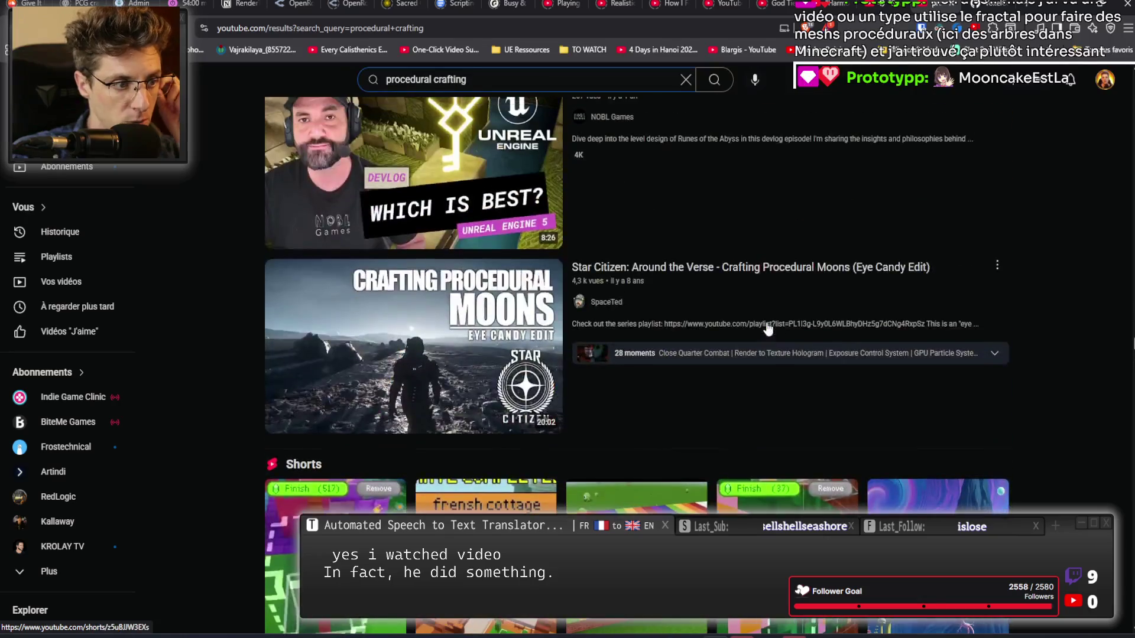
pyautogui.scroll(-5, 766, 329)
pyautogui.scroll(3, 766, 328)
pyautogui.scroll(-10, 765, 326)
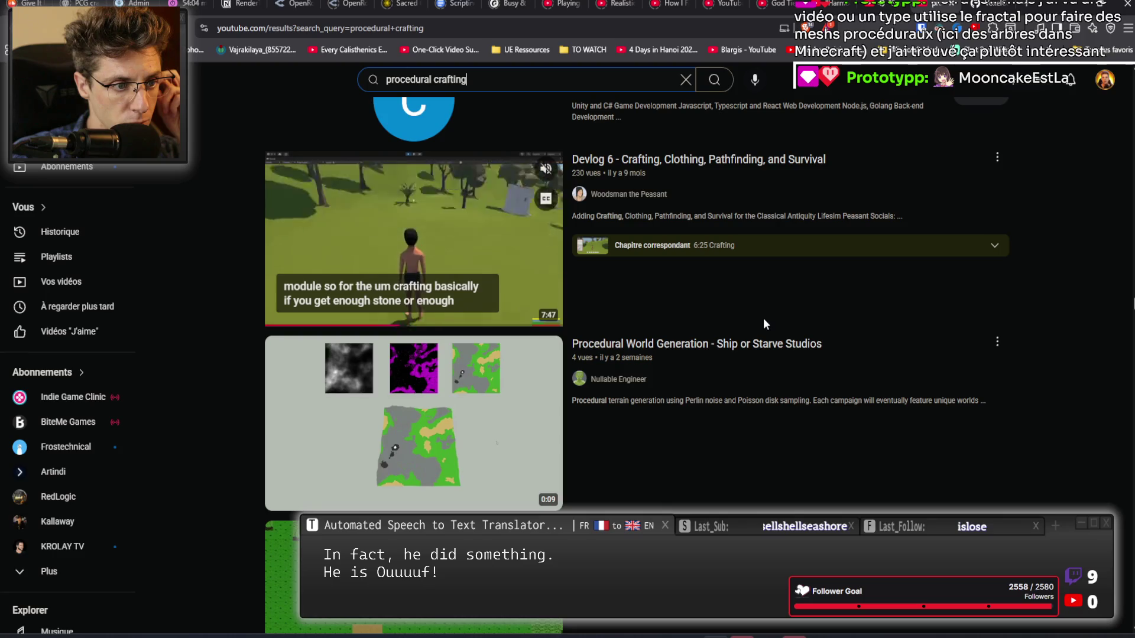
pyautogui.scroll(2, 763, 324)
pyautogui.scroll(15, 765, 324)
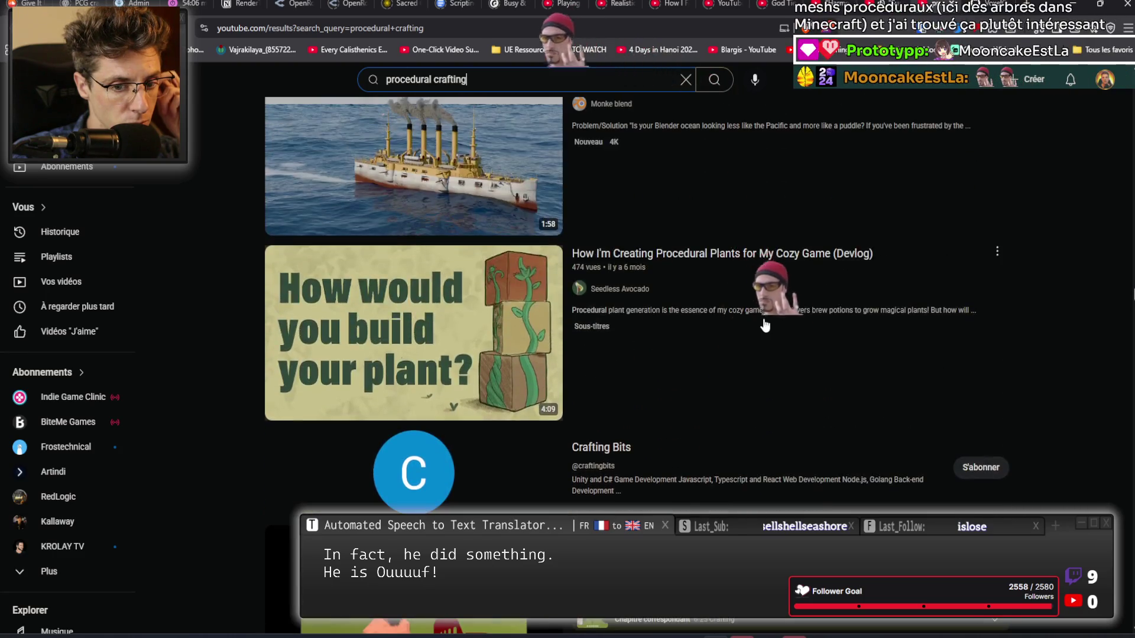
pyautogui.scroll(10, 765, 325)
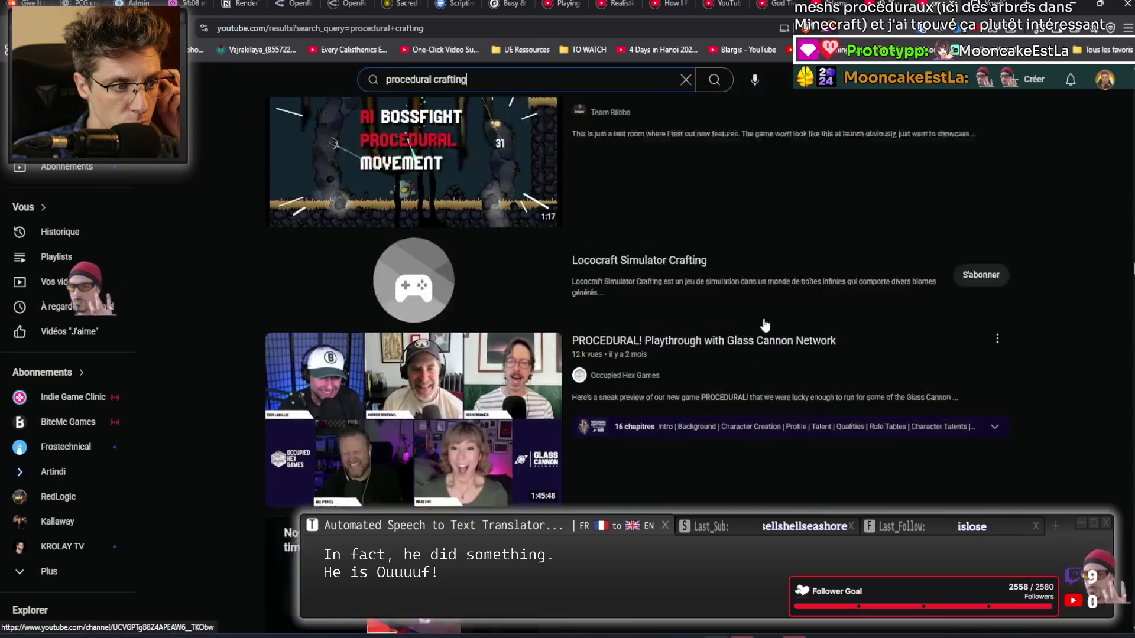
pyautogui.scroll(15, 765, 325)
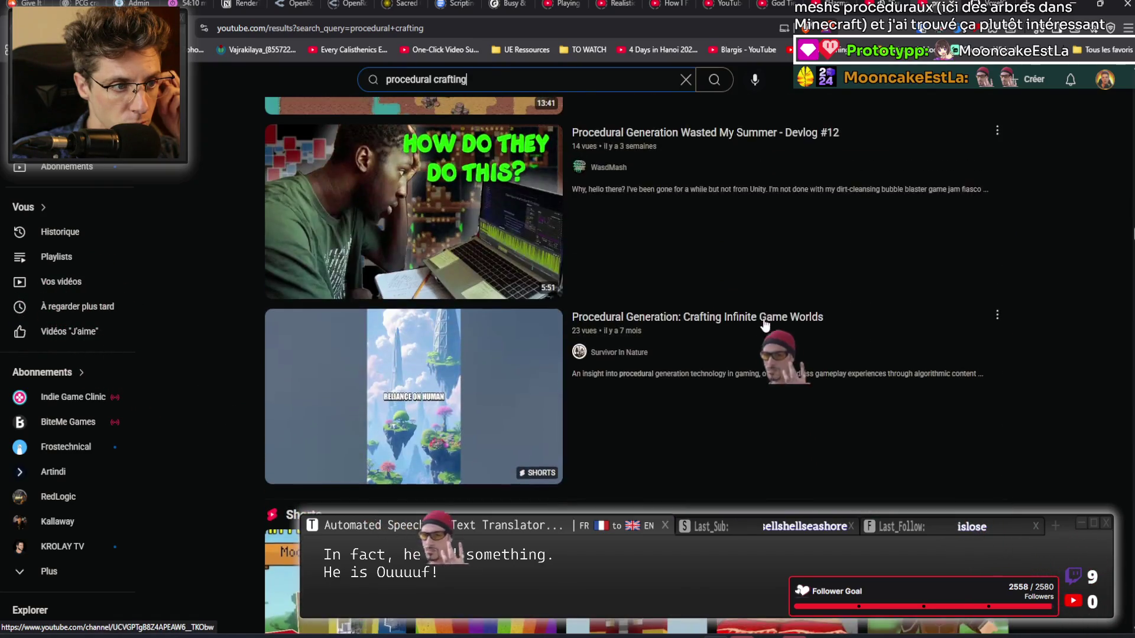
pyautogui.scroll(15, 763, 323)
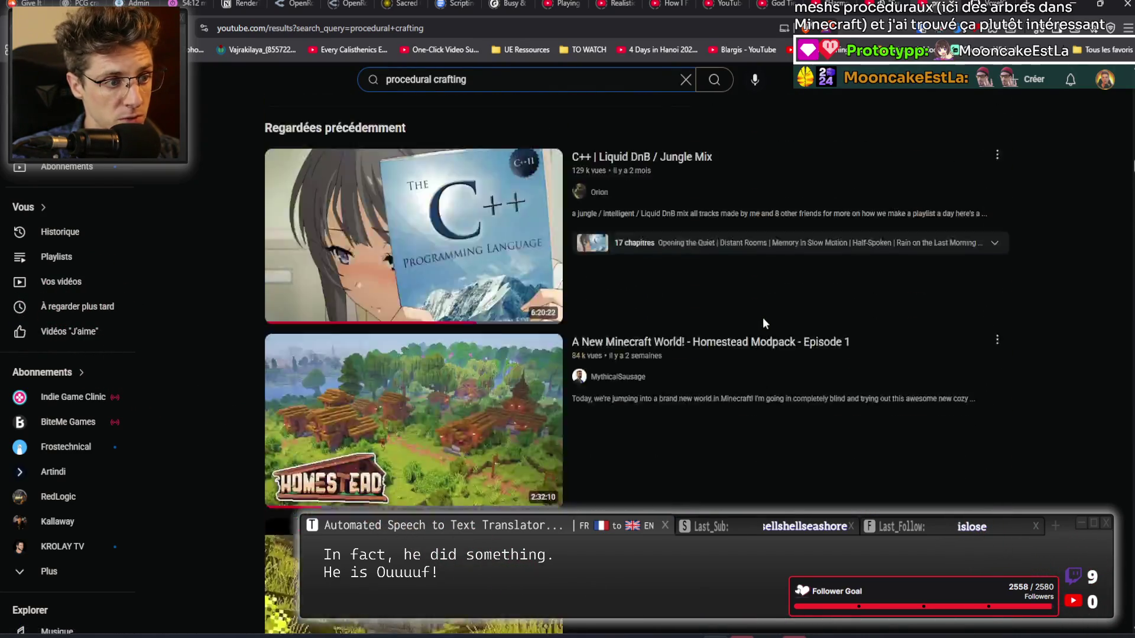
pyautogui.scroll(15, 758, 331)
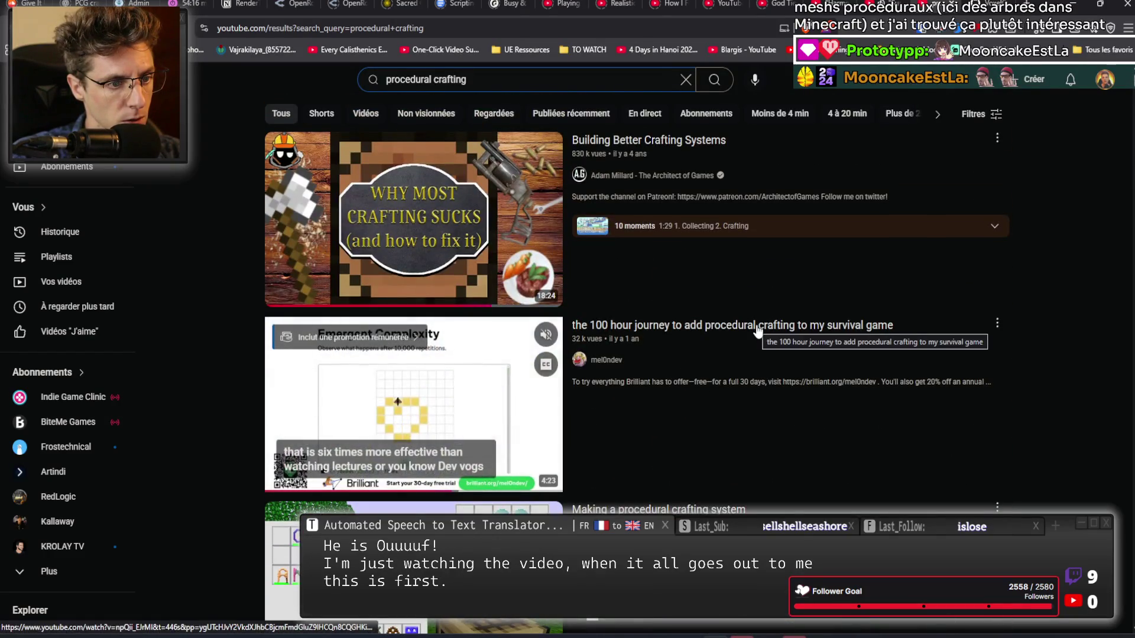
pyautogui.scroll(-1, 776, 371)
pyautogui.scroll(-4, 776, 371)
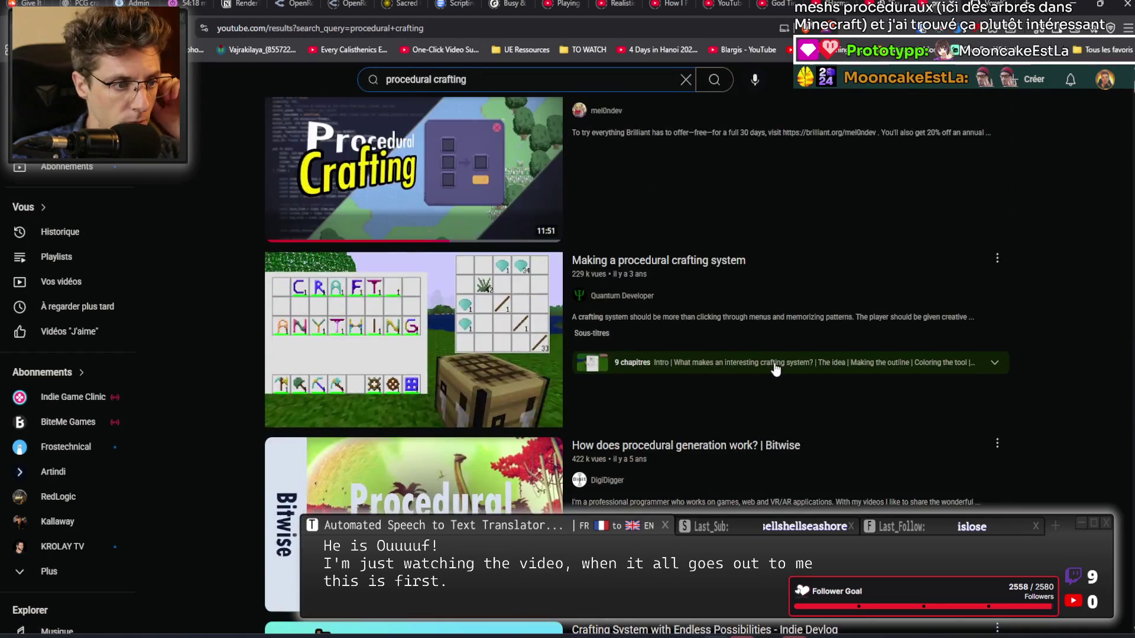
# Open 'Making a procedural crafting system', then play and pause 'The First Release | Cubyz Version 0.0.0' from its creator's channel.
pyautogui.click(709, 272)
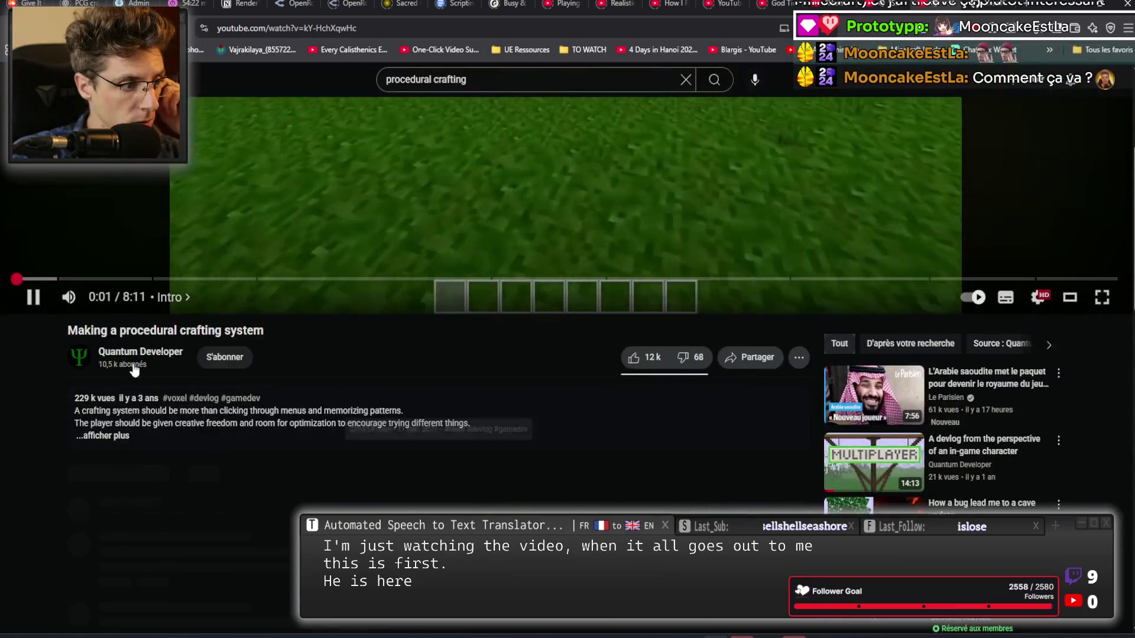
pyautogui.click(133, 354)
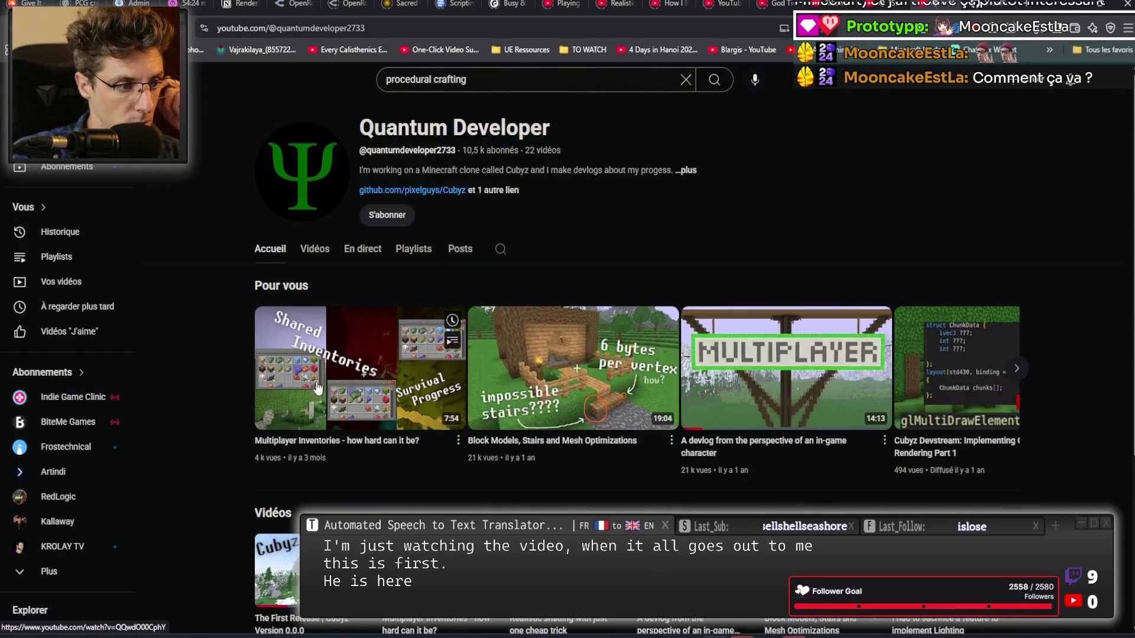
pyautogui.scroll(-2, 319, 261)
pyautogui.click(311, 452)
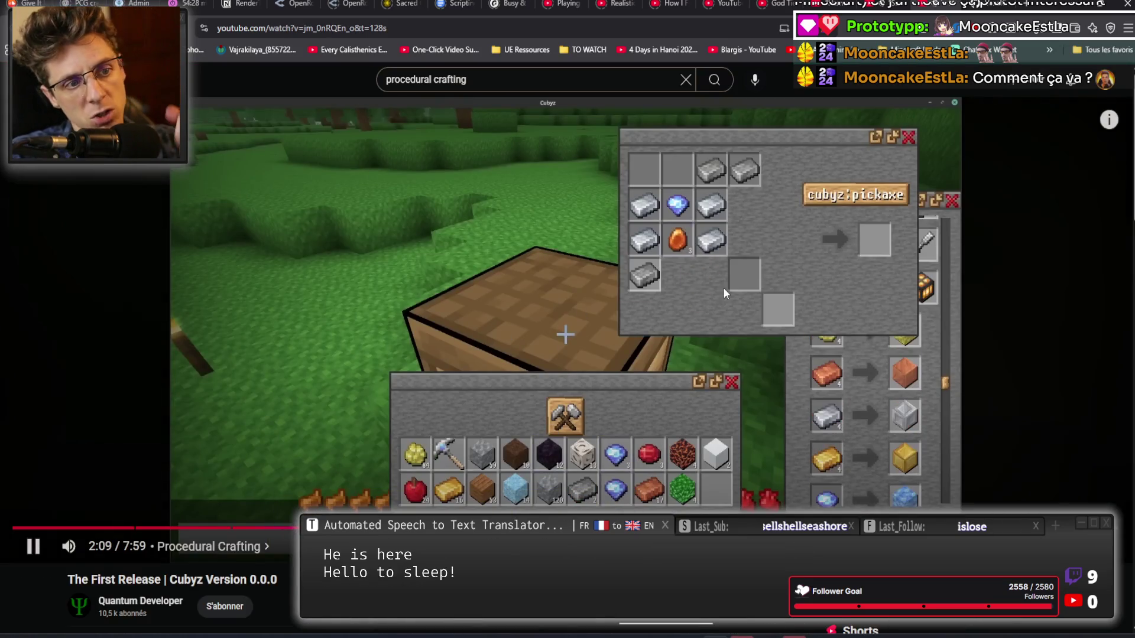
pyautogui.click(485, 341)
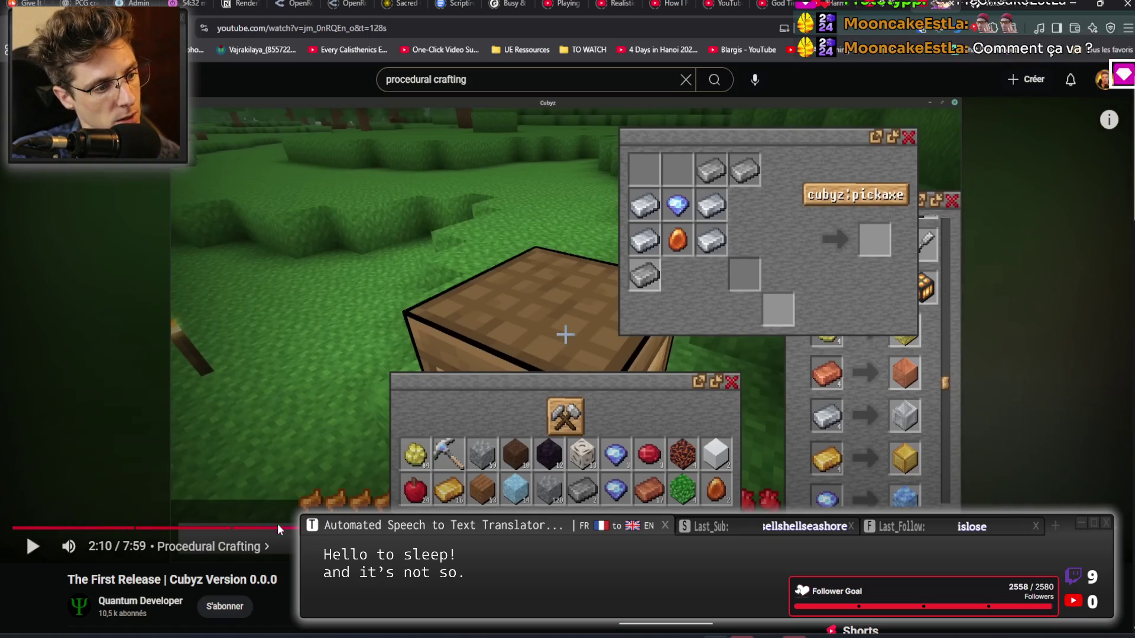
# Rewind the Cubyz video to the crafting demo and pause it at 1:54.
pyautogui.moveTo(297, 532); pyautogui.dragTo(265, 532)
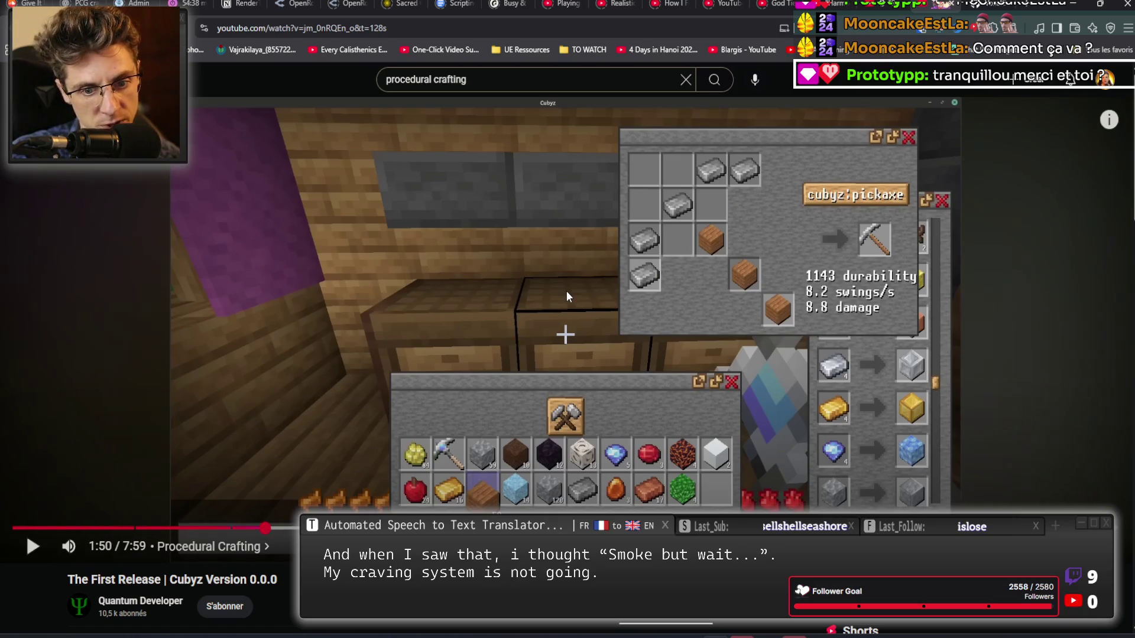
pyautogui.click(566, 290)
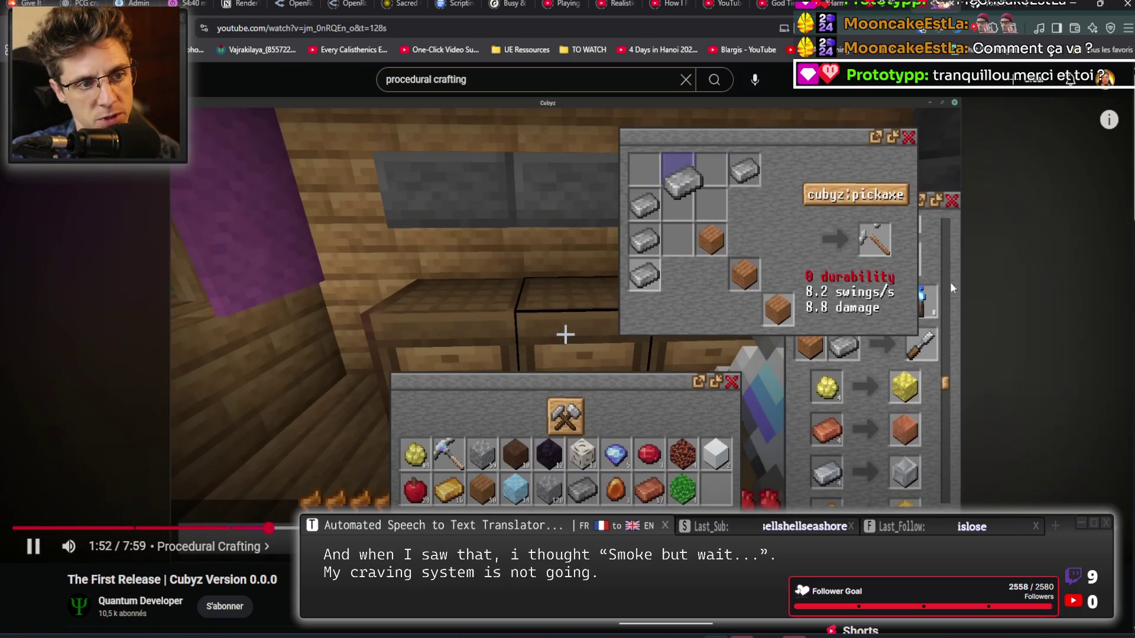
pyautogui.click(986, 343)
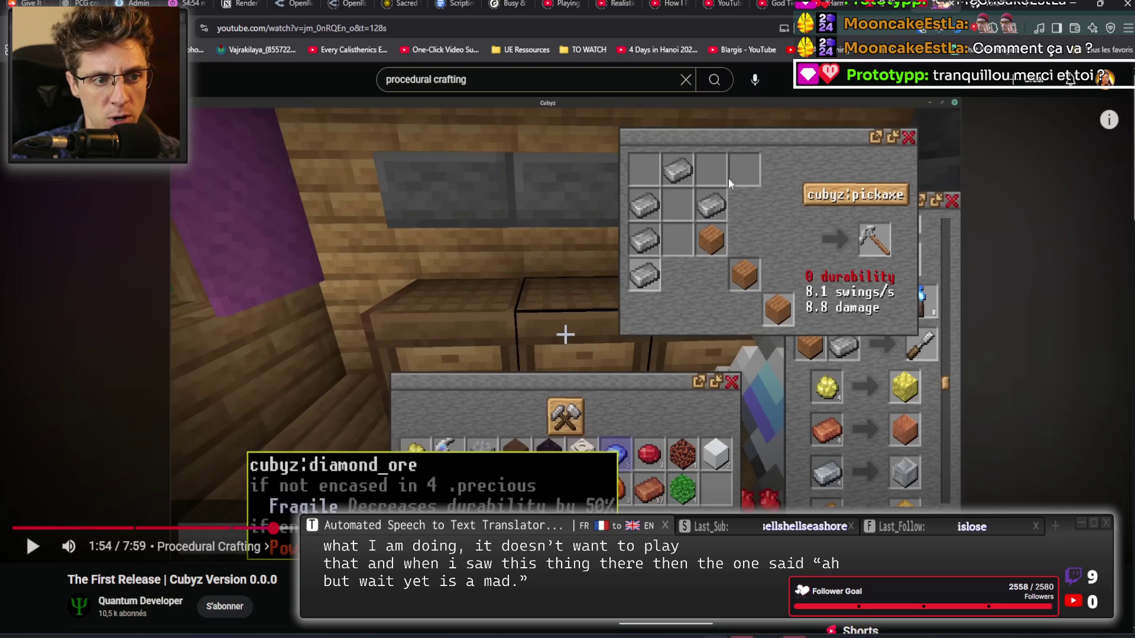
# Play through the pickaxe crafting demo, pausing on the diamond ore tooltip and at 2:06.
pyautogui.click(750, 285)
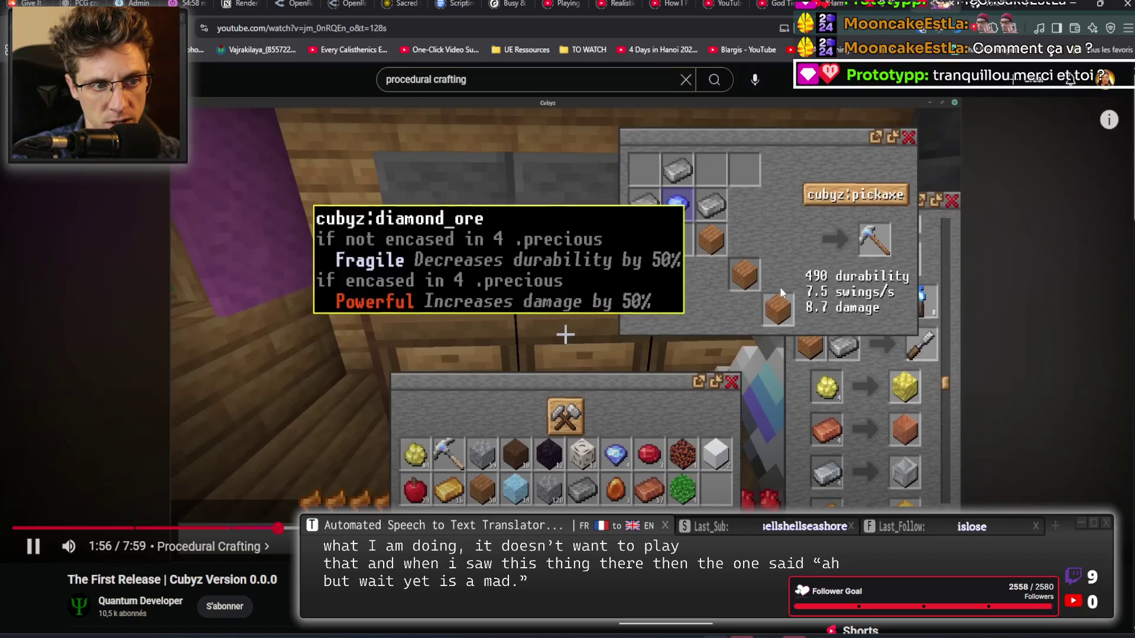
pyautogui.press('space')
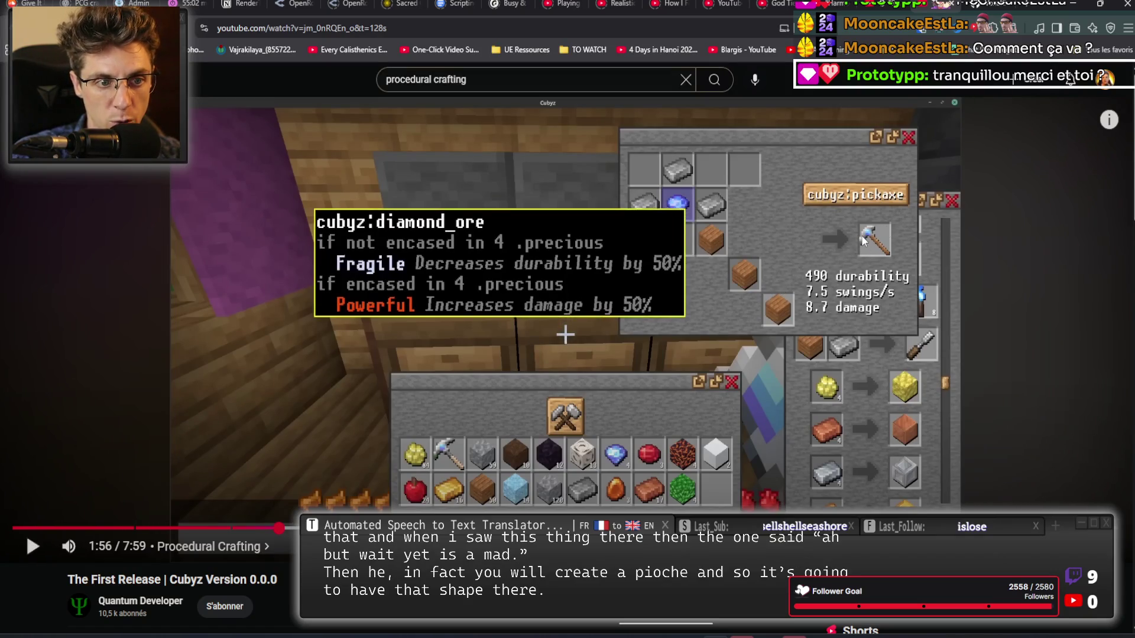
pyautogui.press('space')
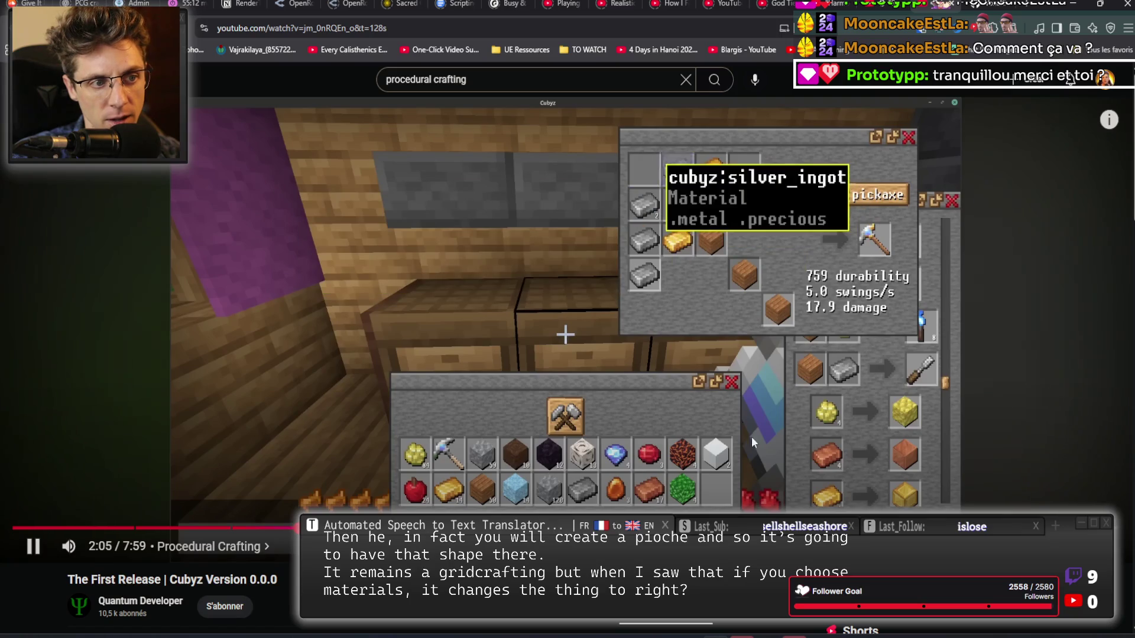
pyautogui.click(786, 421)
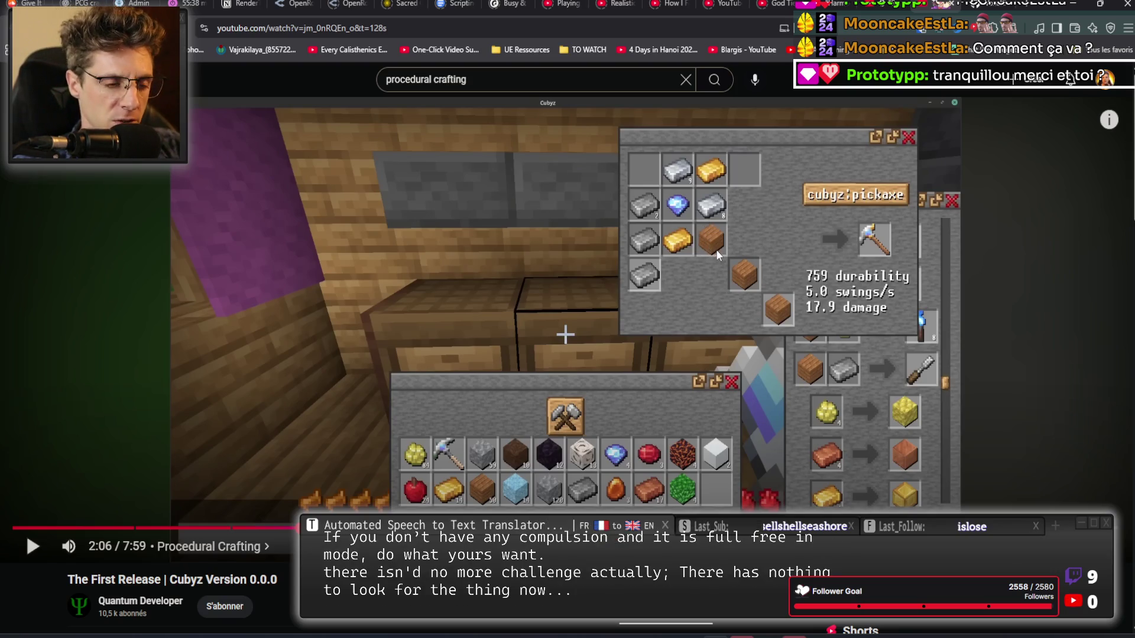
pyautogui.press('space')
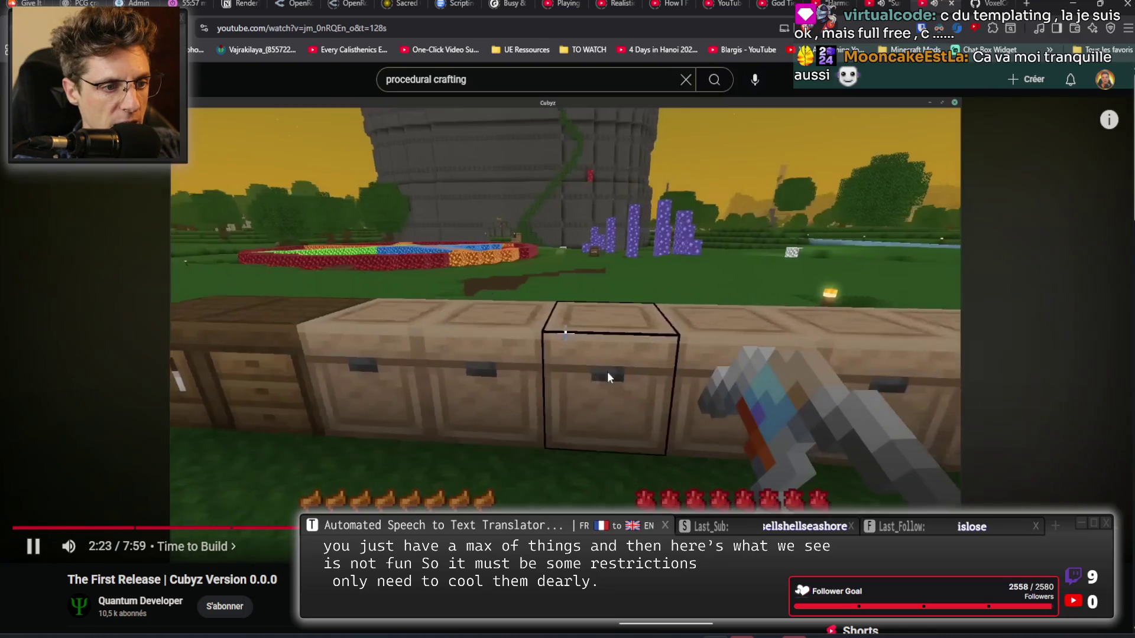
pyautogui.click(599, 369)
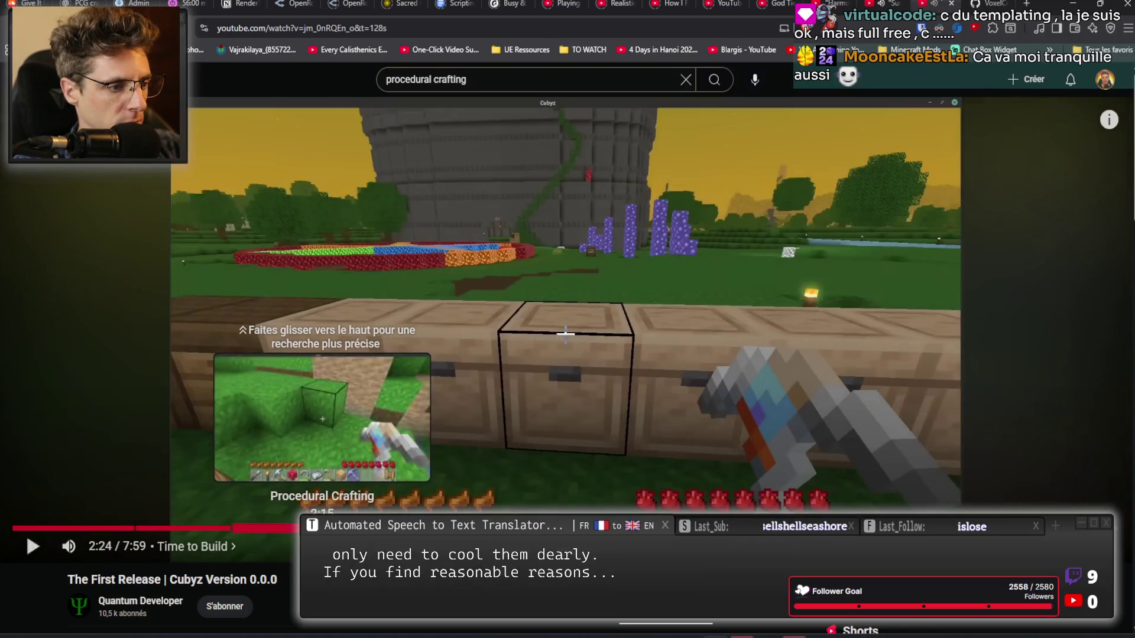
# Seek the Cubyz video back to 1:44, then forward to 2:38, pausing at 2:49 and 2:55.
pyautogui.click(316, 528)
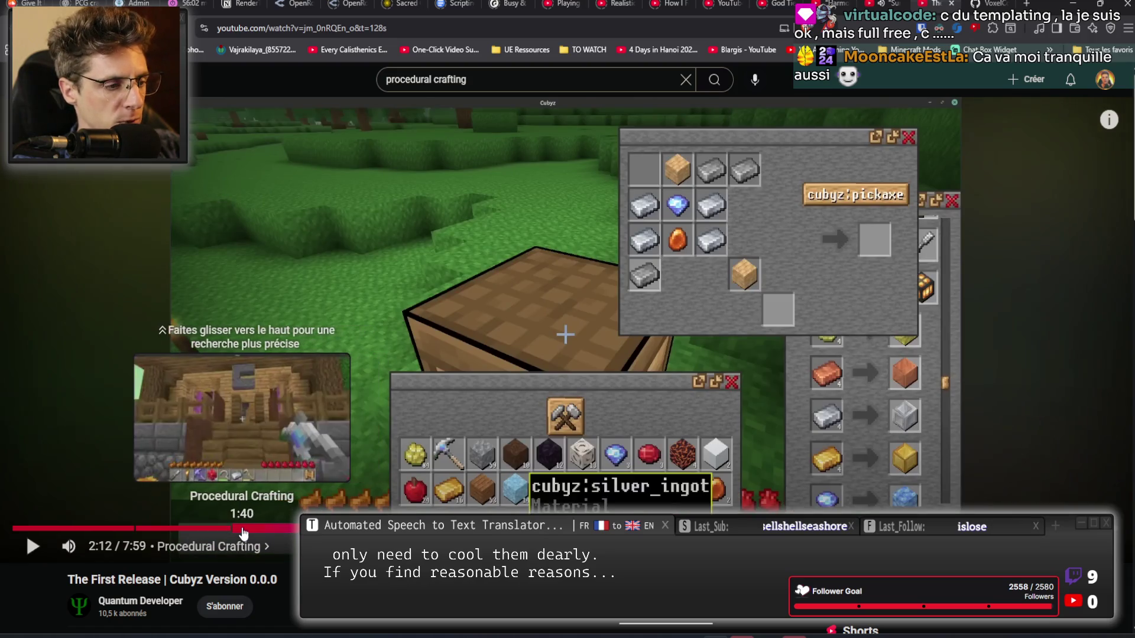
pyautogui.click(253, 528)
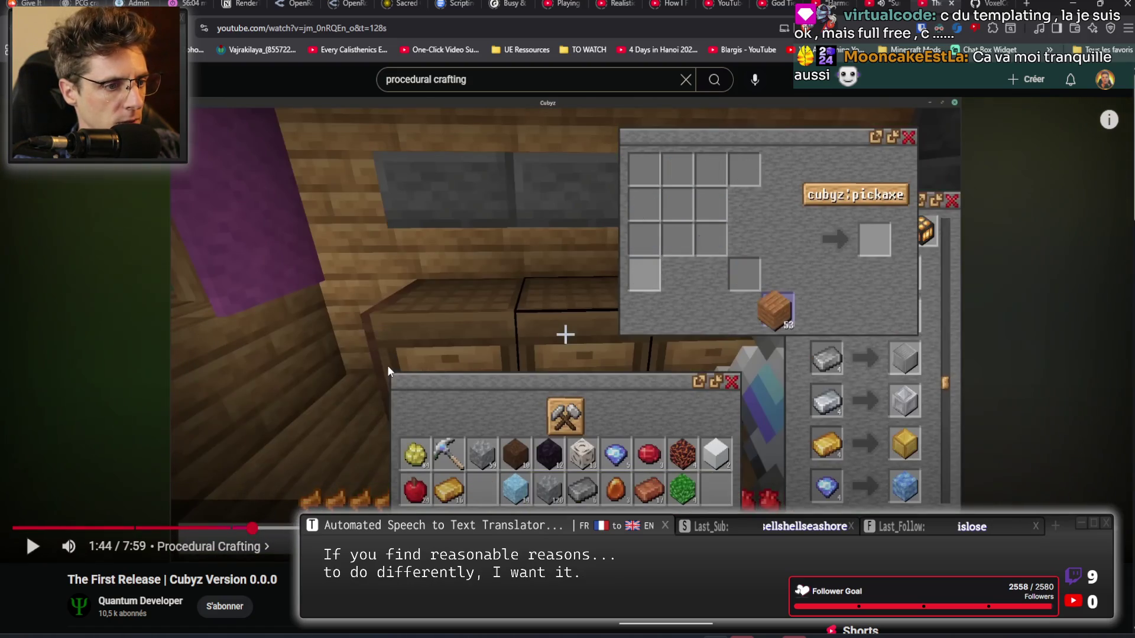
pyautogui.click(388, 365)
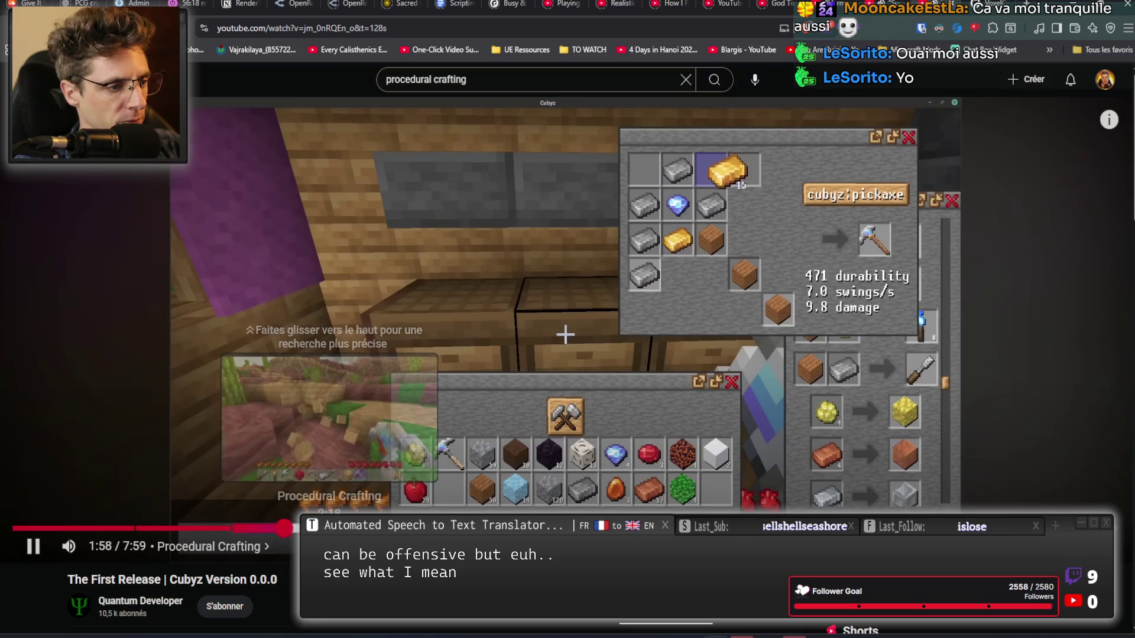
pyautogui.press('l')
pyautogui.press('l')
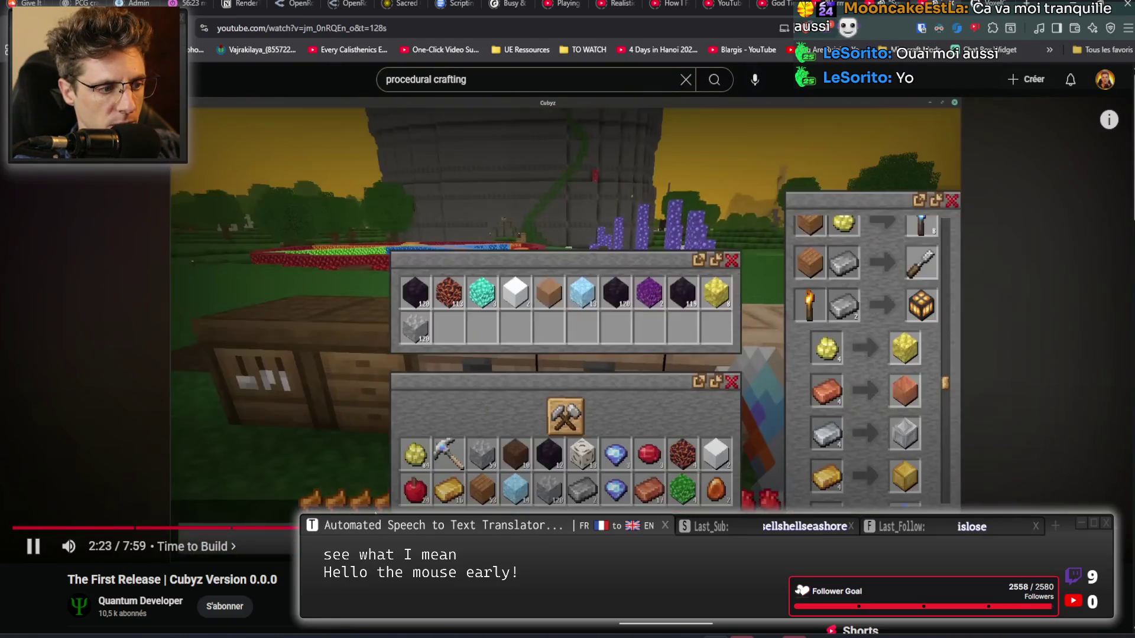
pyautogui.click(375, 527)
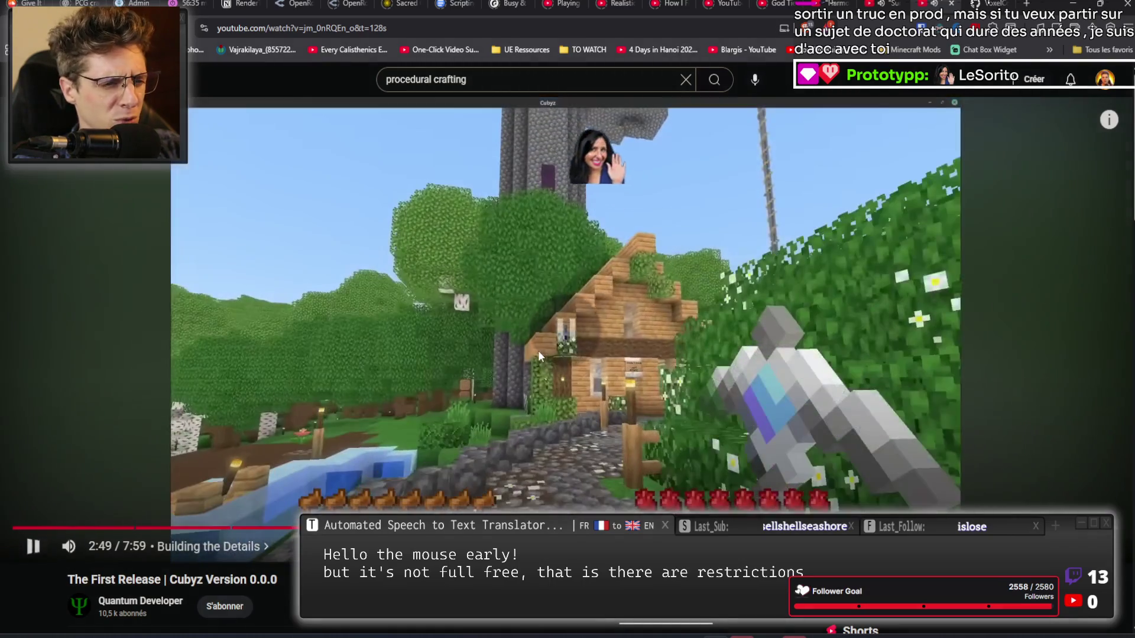
pyautogui.click(539, 354)
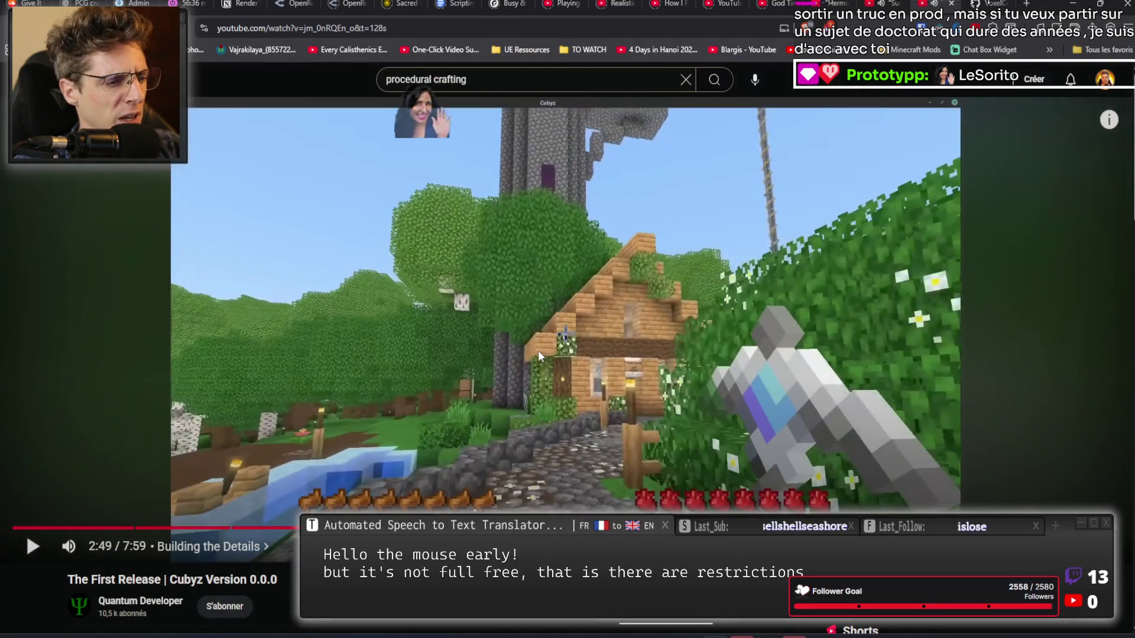
pyautogui.click(514, 388)
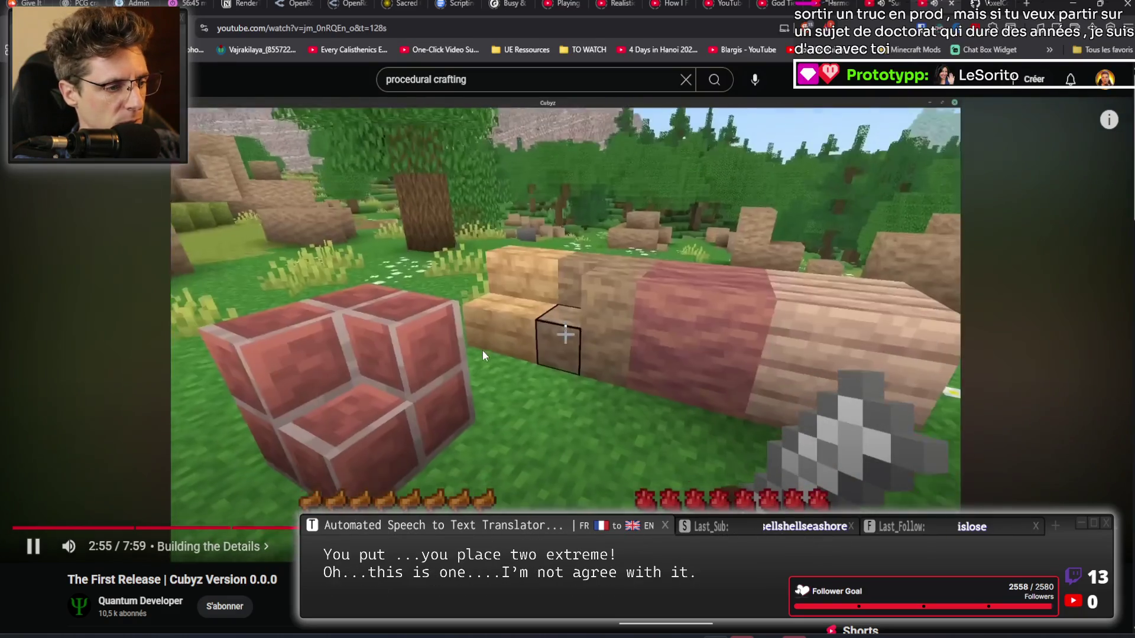
pyautogui.click(482, 351)
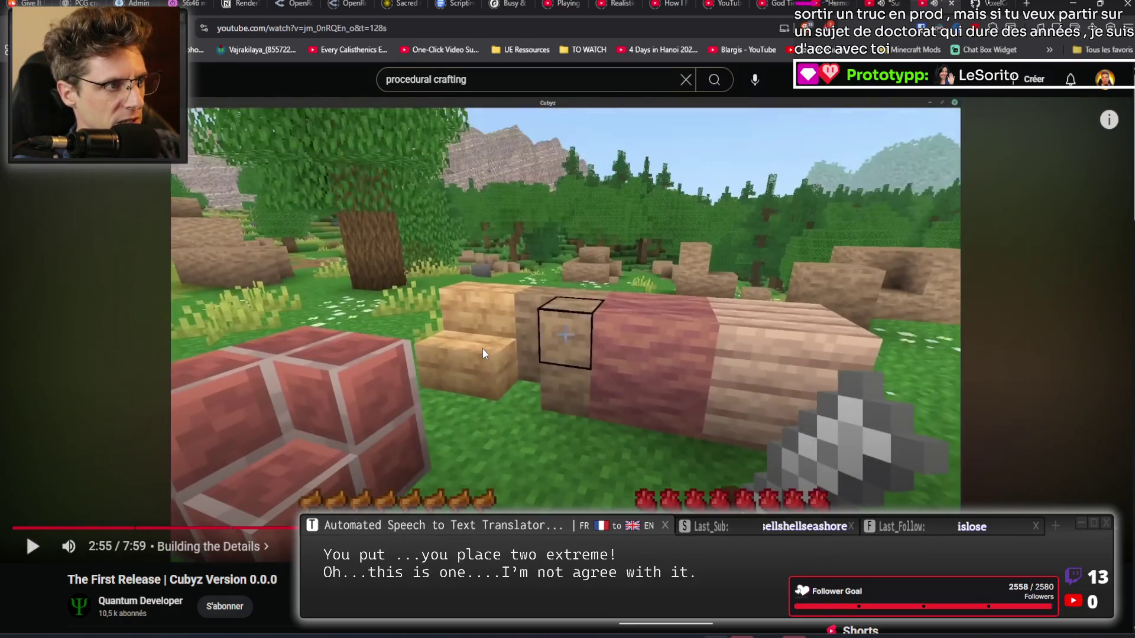
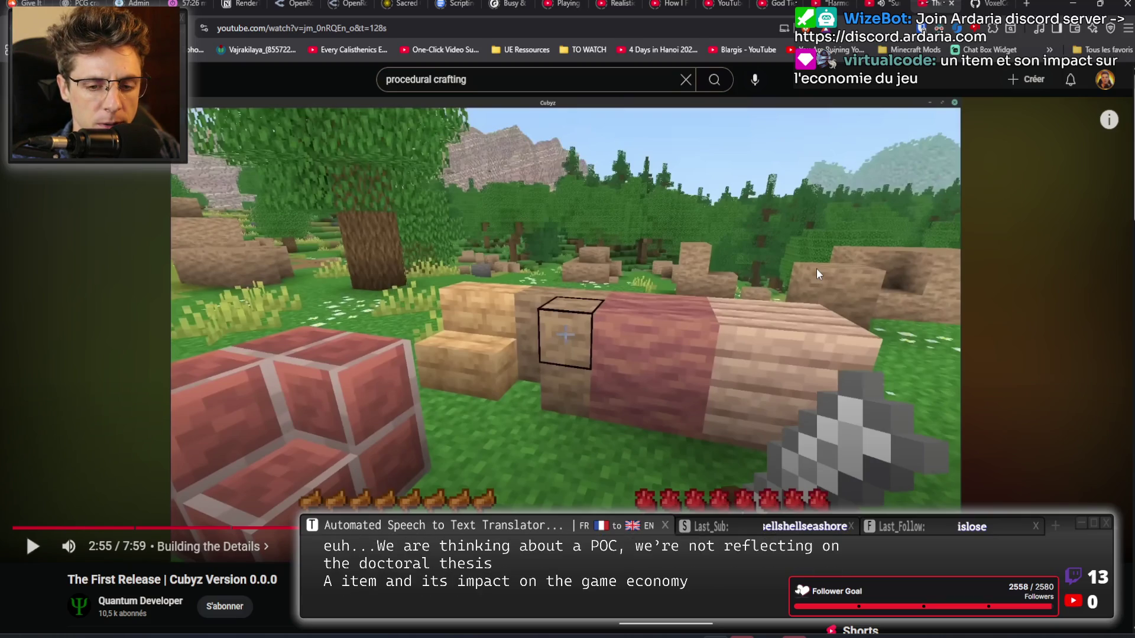
# Resume the Cubyz crafting video, then search YouTube for 'procedural crafting'.
pyautogui.click(583, 364)
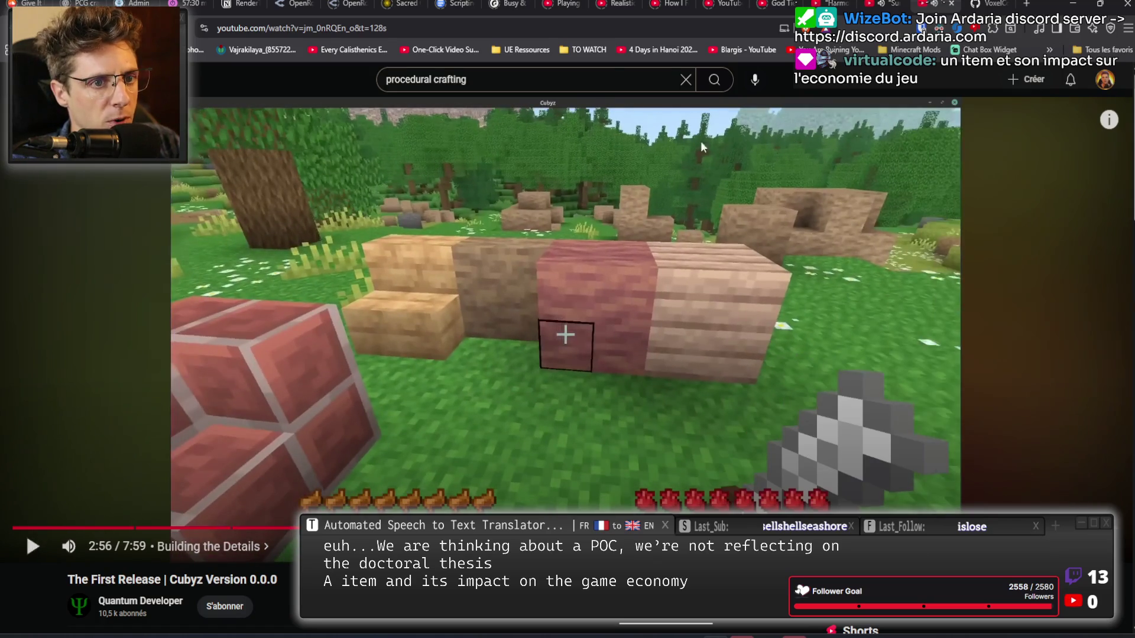
pyautogui.press('Return')
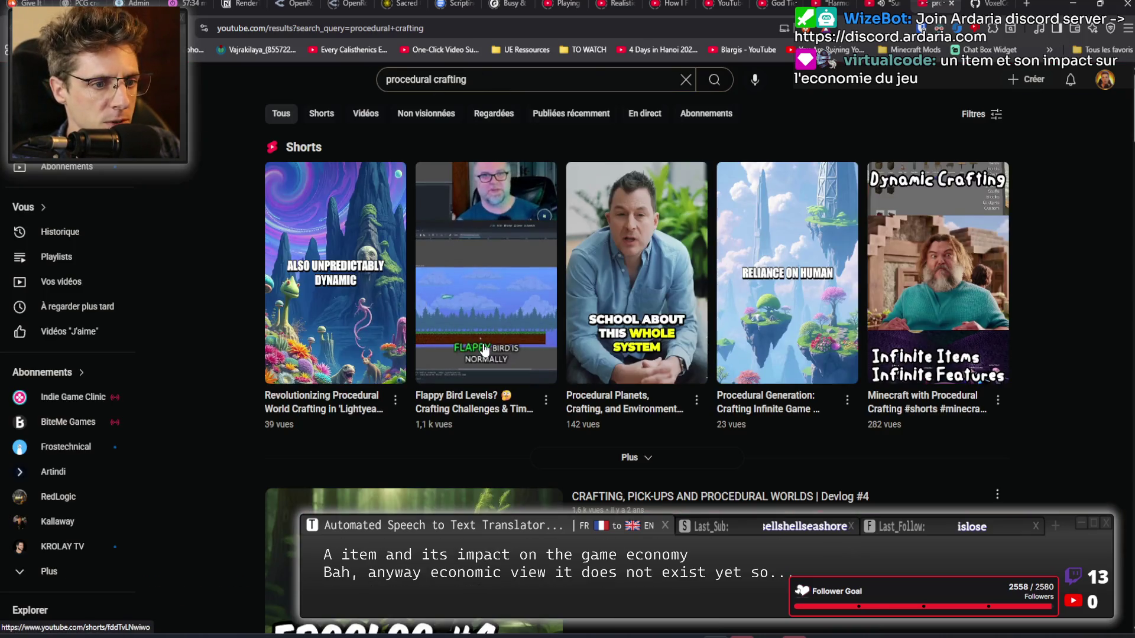
pyautogui.scroll(-6, 485, 350)
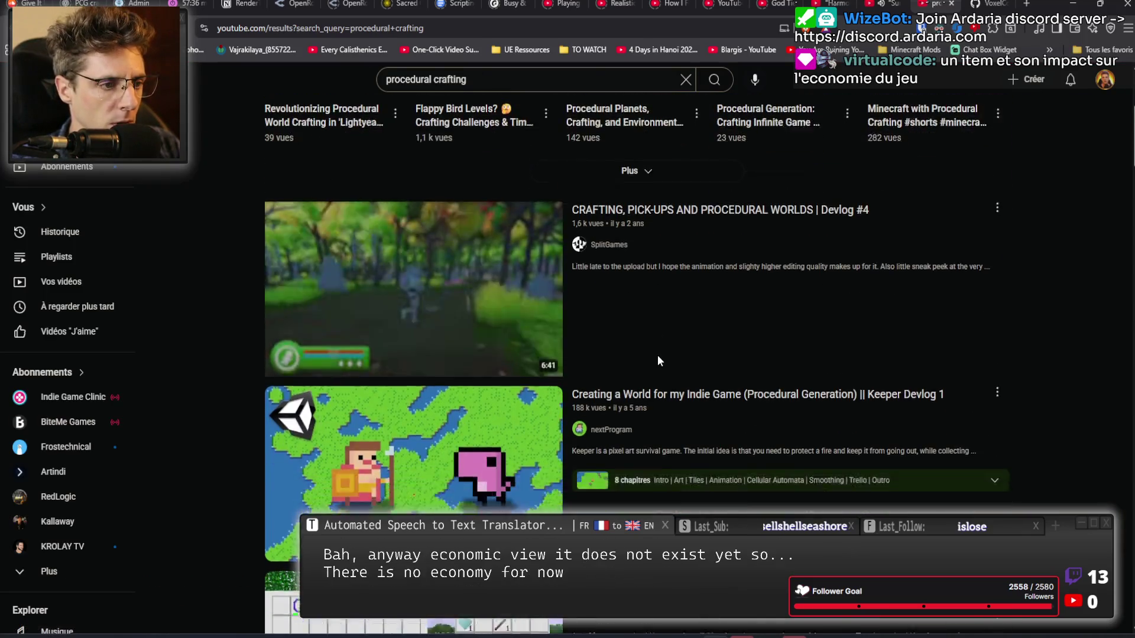
pyautogui.scroll(-3, 657, 359)
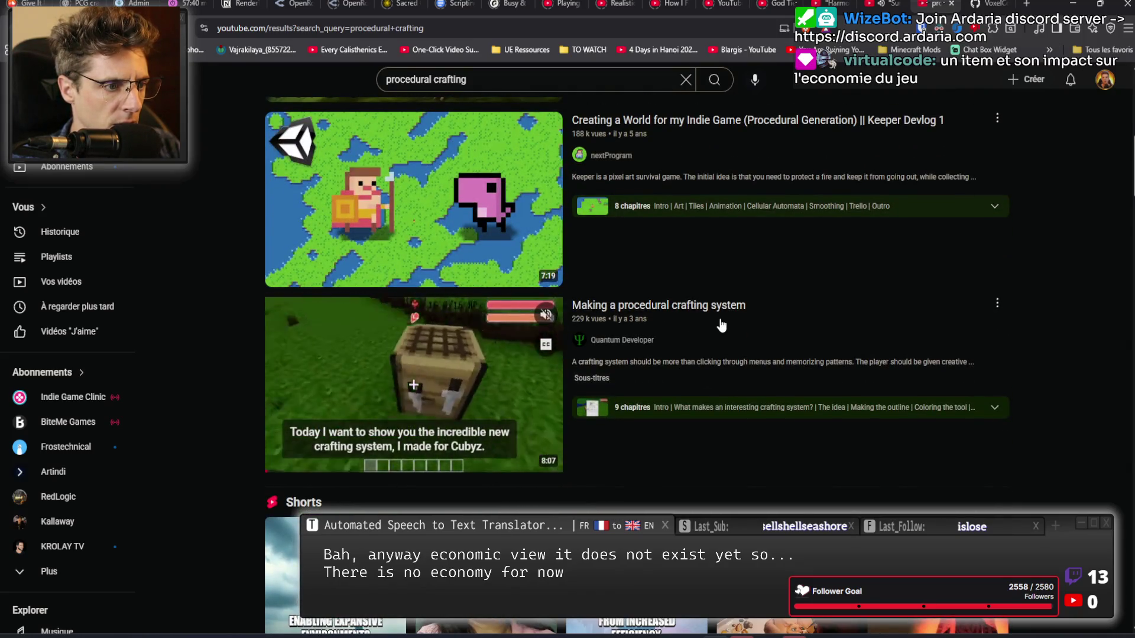
pyautogui.scroll(-2, 722, 320)
pyautogui.scroll(-9, 722, 319)
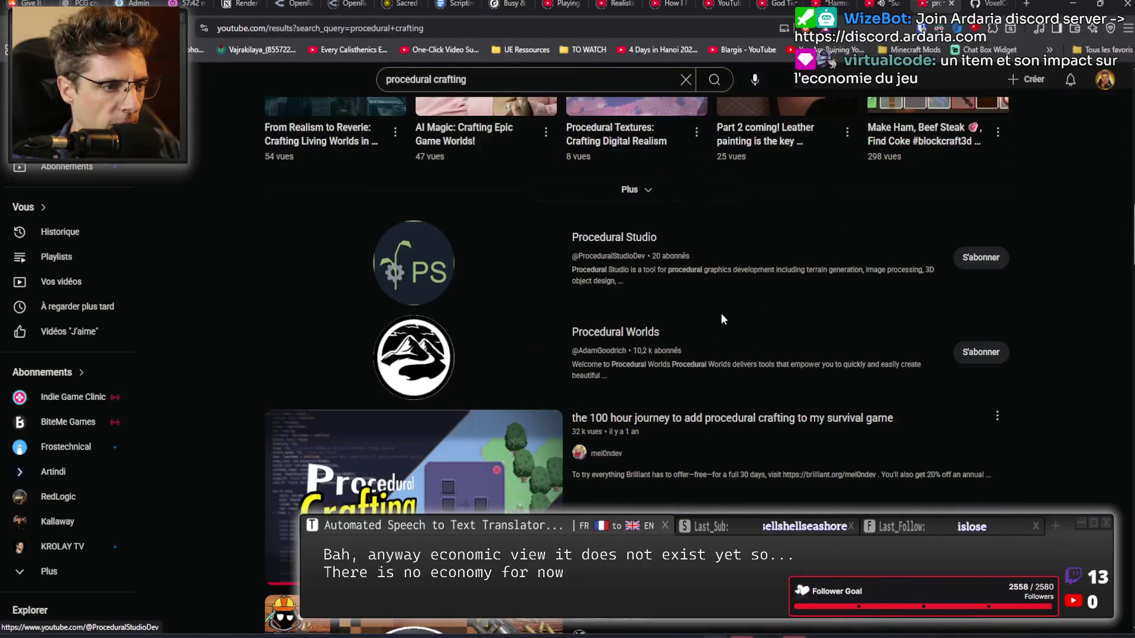
pyautogui.scroll(-9, 725, 340)
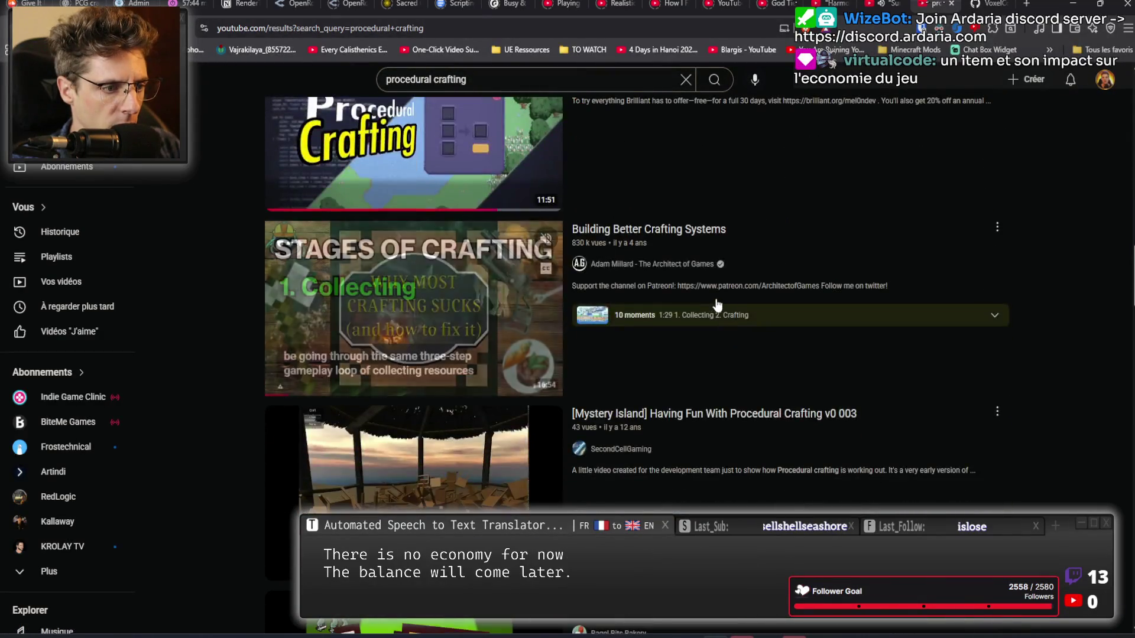
pyautogui.scroll(-9, 716, 300)
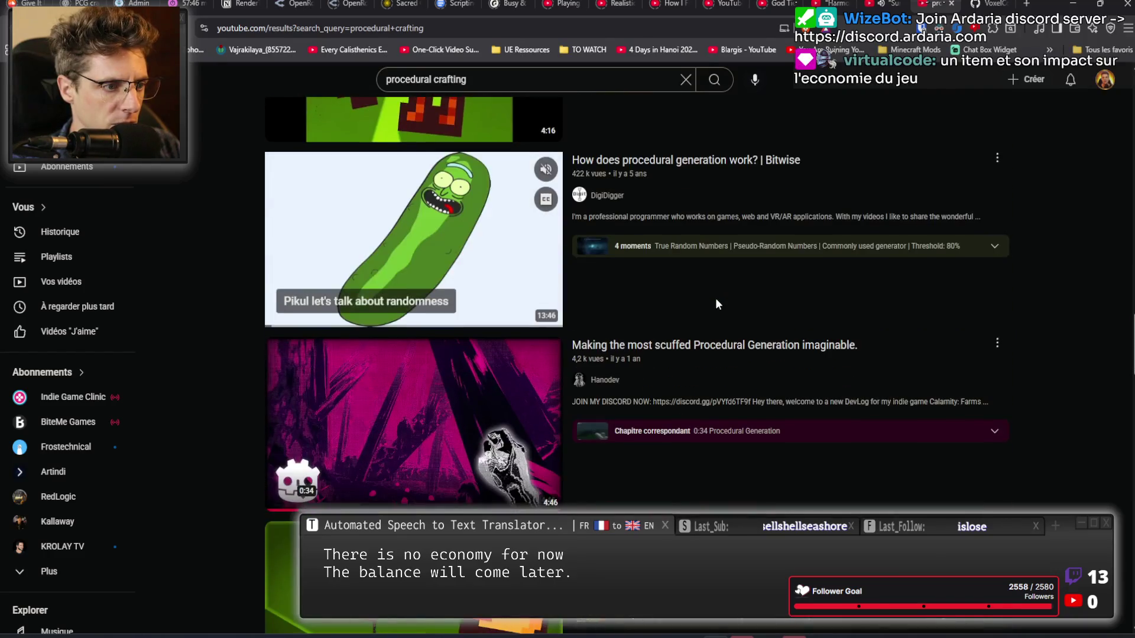
pyautogui.scroll(-1, 708, 301)
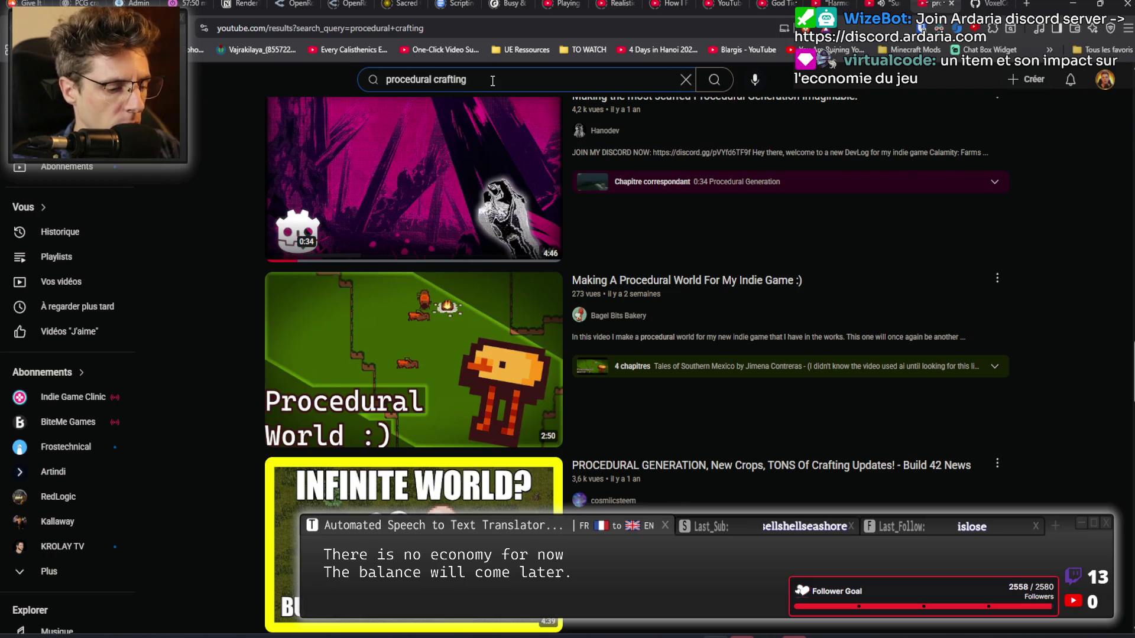
# Search for 'physical crafting' and browse results like the Medieval Blacksmith blade-forging video.
pyautogui.write('physic')
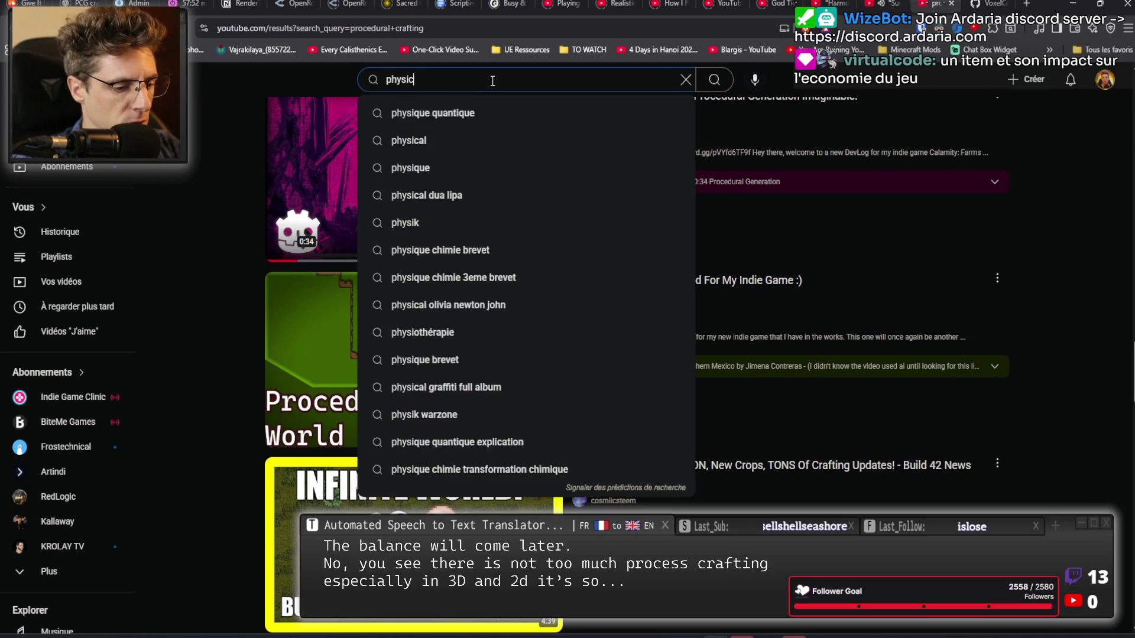
pyautogui.write('al crafting')
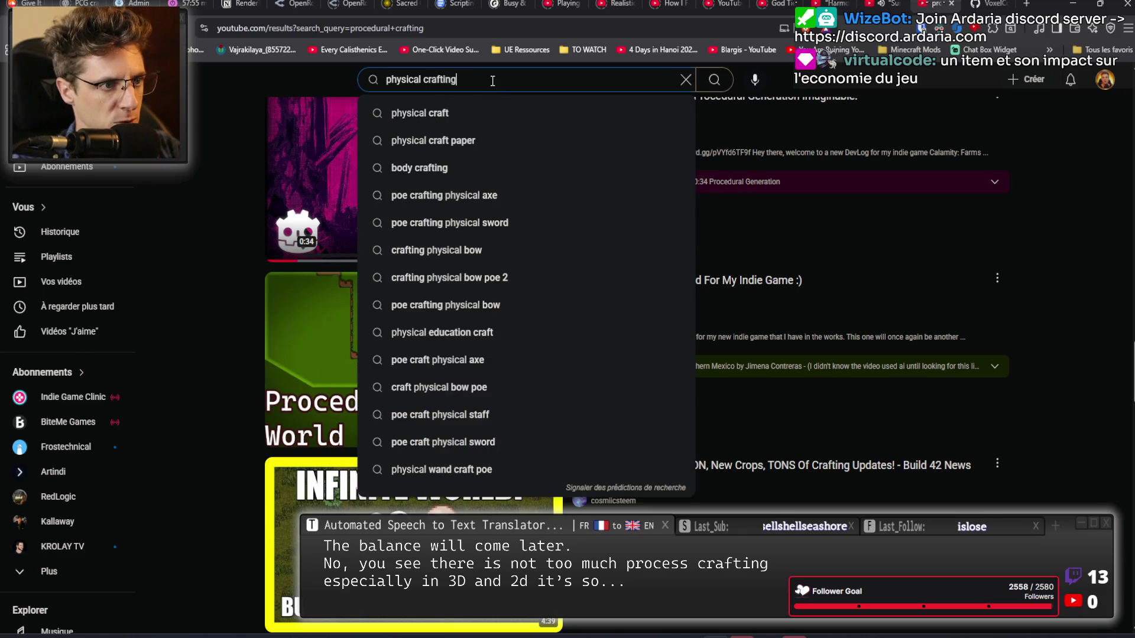
pyautogui.press('Return')
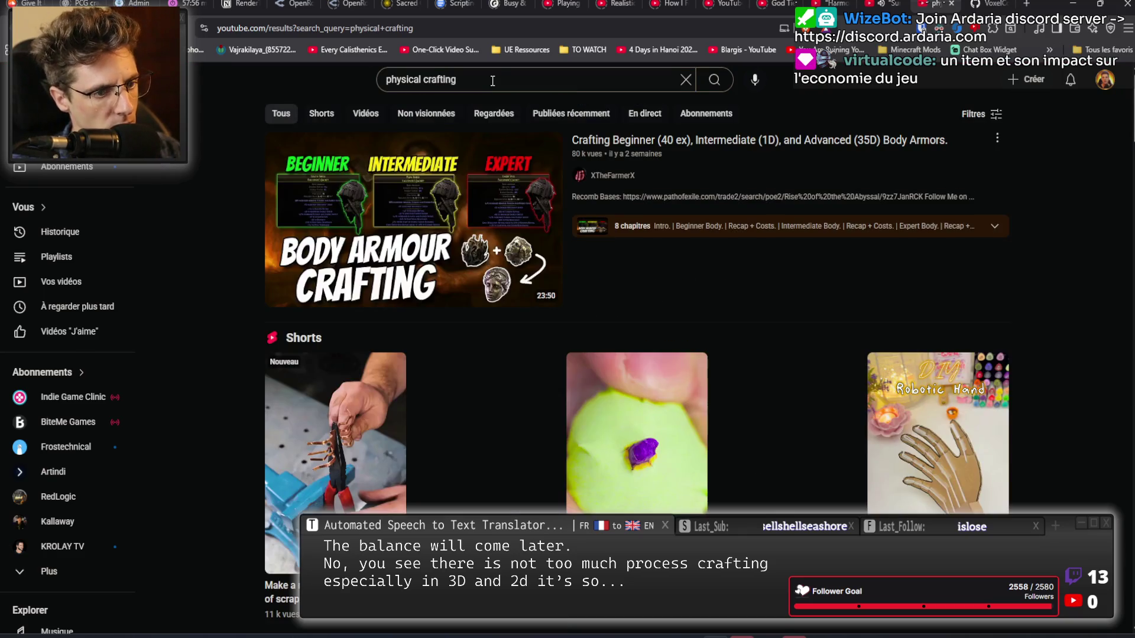
pyautogui.moveTo(462, 223)
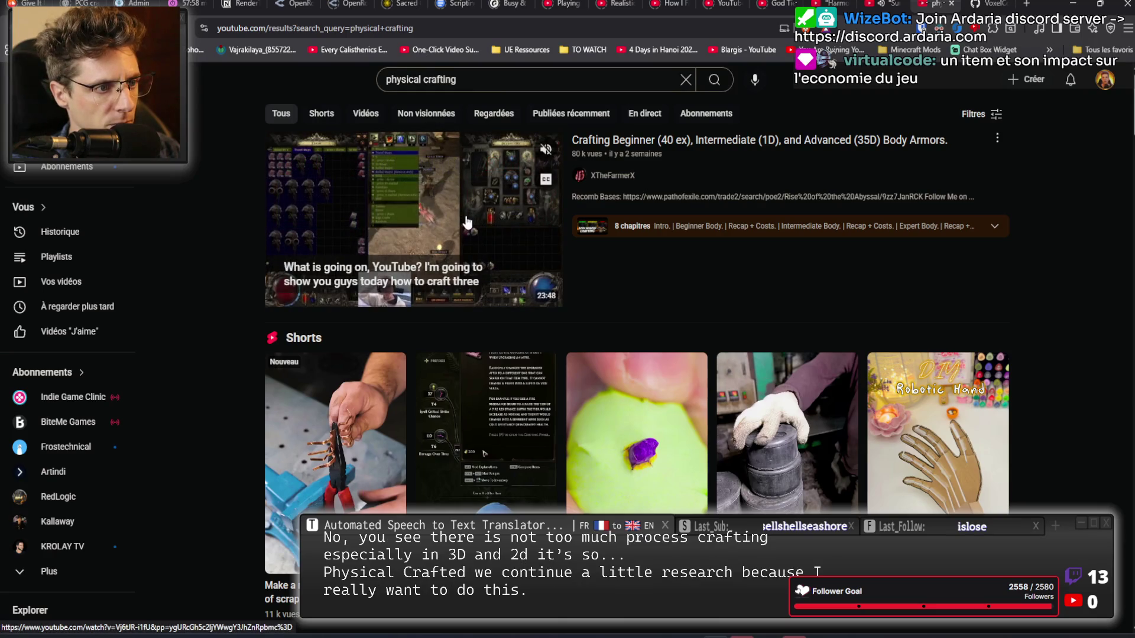
pyautogui.scroll(-8, 467, 222)
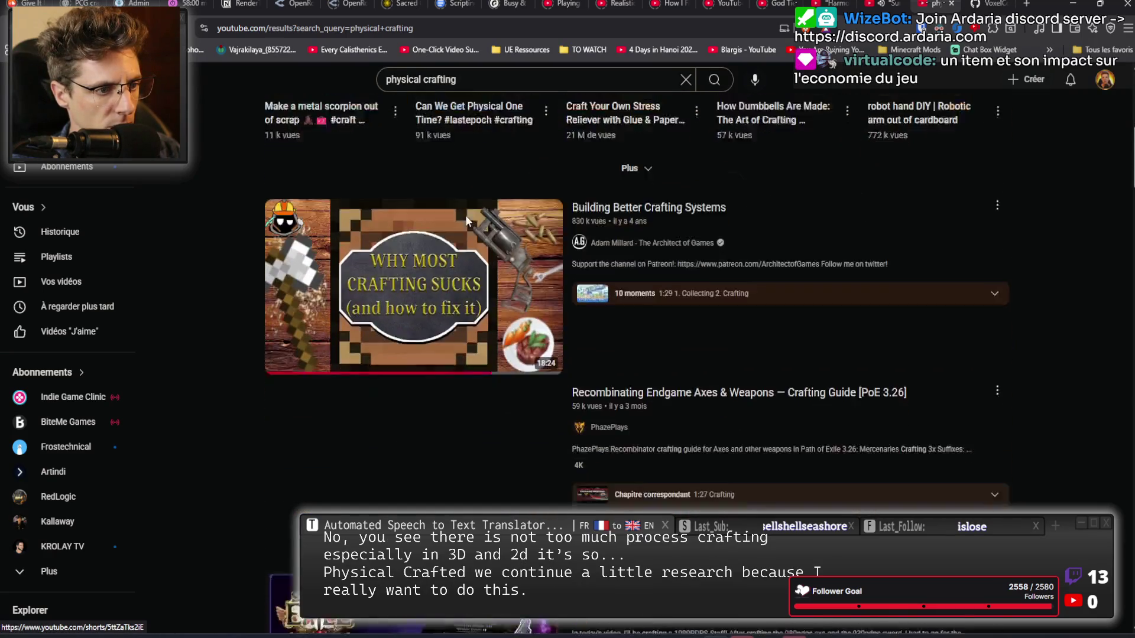
pyautogui.scroll(-1, 466, 216)
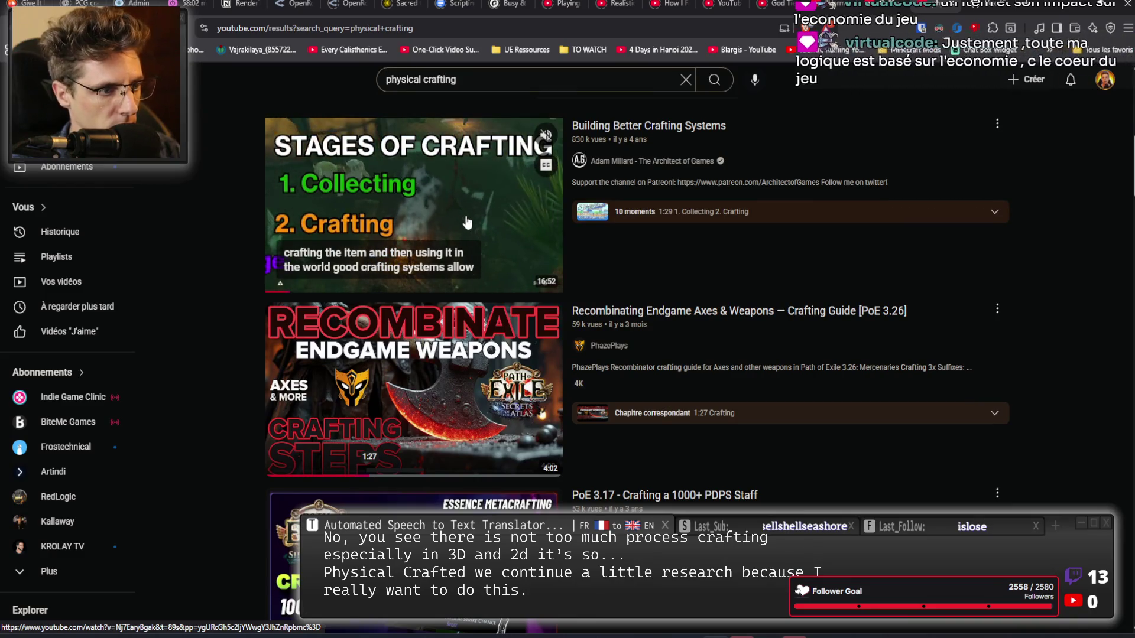
pyautogui.scroll(-7, 467, 221)
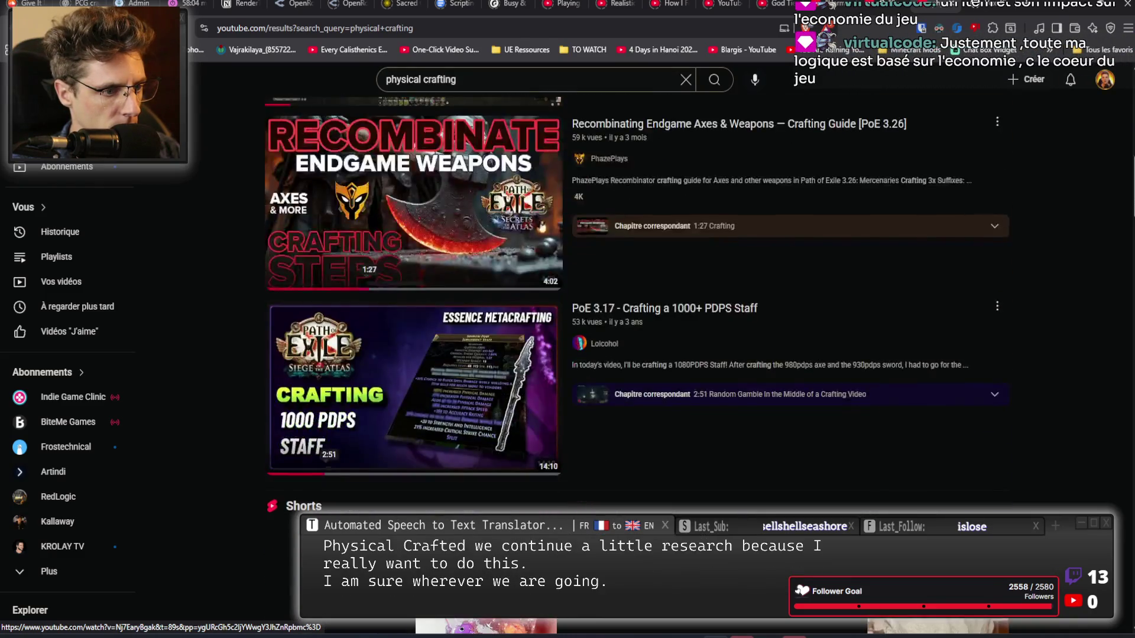
pyautogui.scroll(-3, 467, 220)
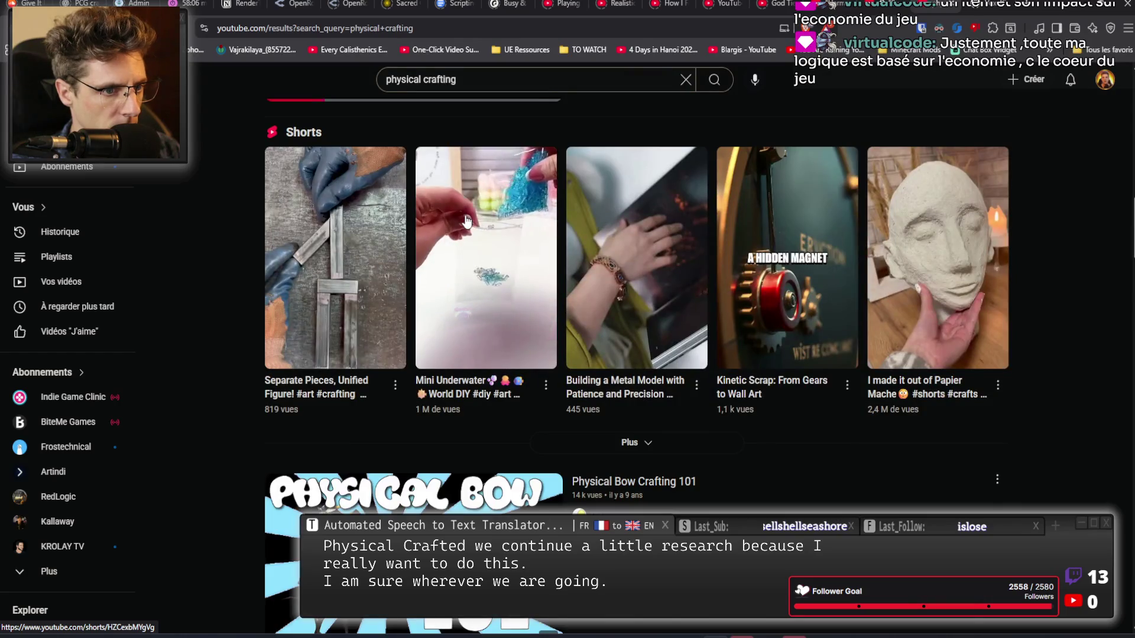
pyautogui.scroll(-1, 467, 220)
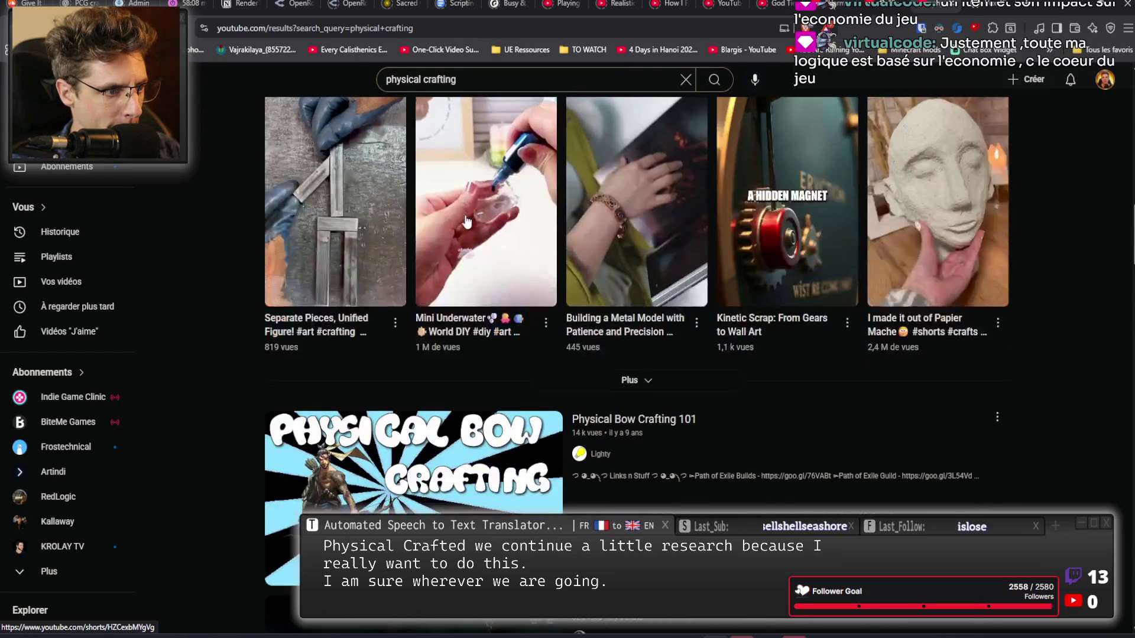
pyautogui.scroll(2, 300, 322)
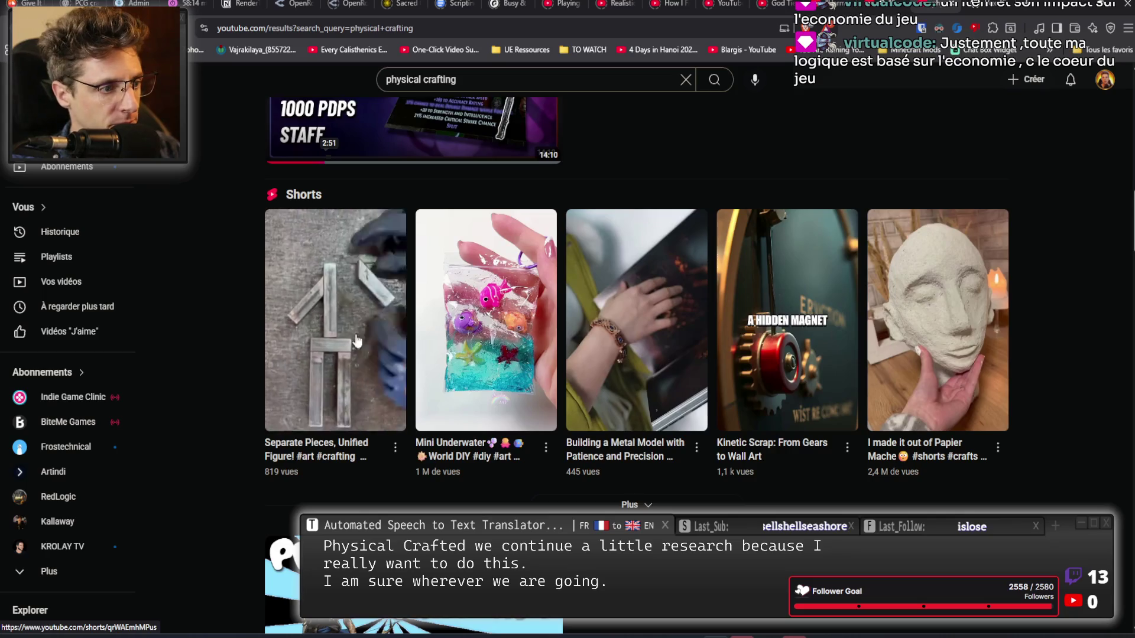
pyautogui.scroll(-7, 356, 340)
pyautogui.scroll(-6, 811, 254)
pyautogui.scroll(-10, 800, 228)
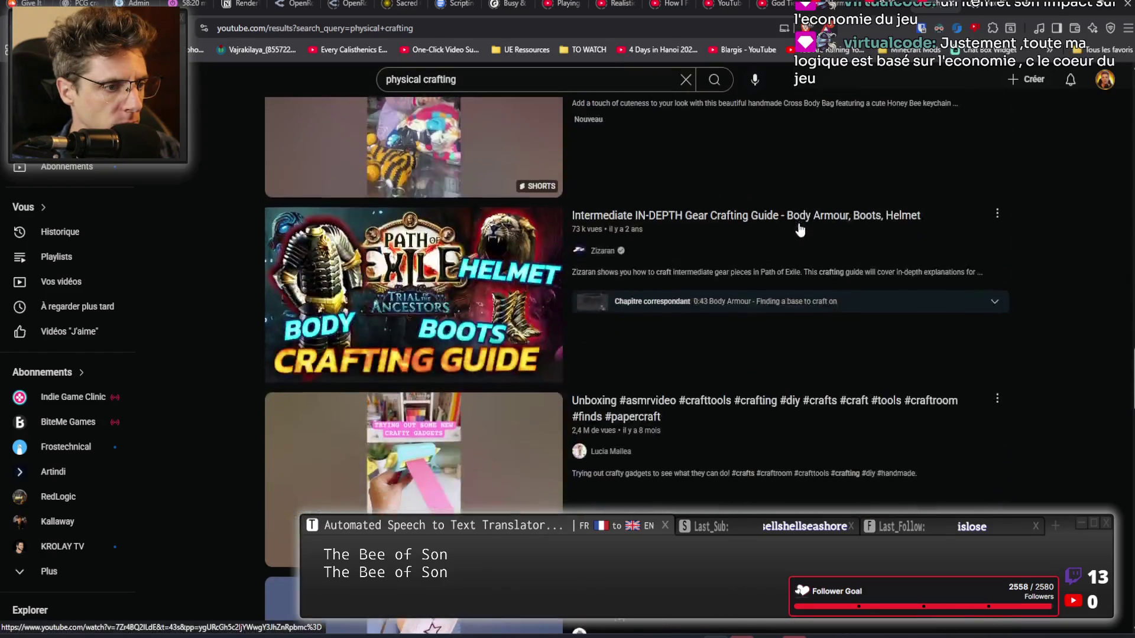
pyautogui.scroll(-3, 800, 229)
pyautogui.scroll(-3, 799, 229)
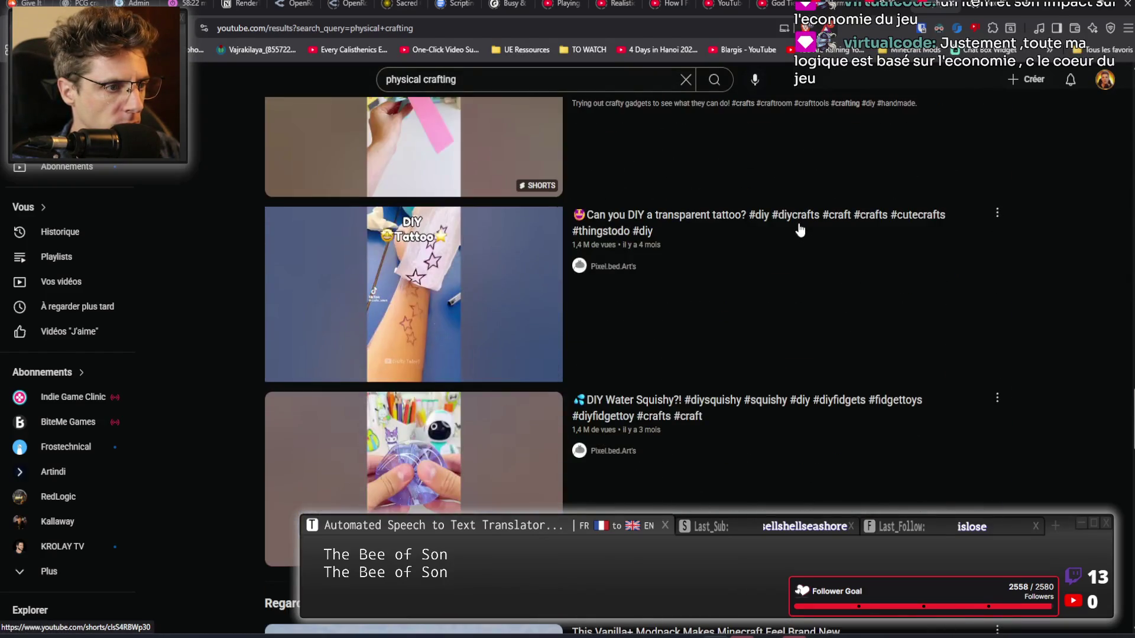
pyautogui.scroll(-11, 800, 229)
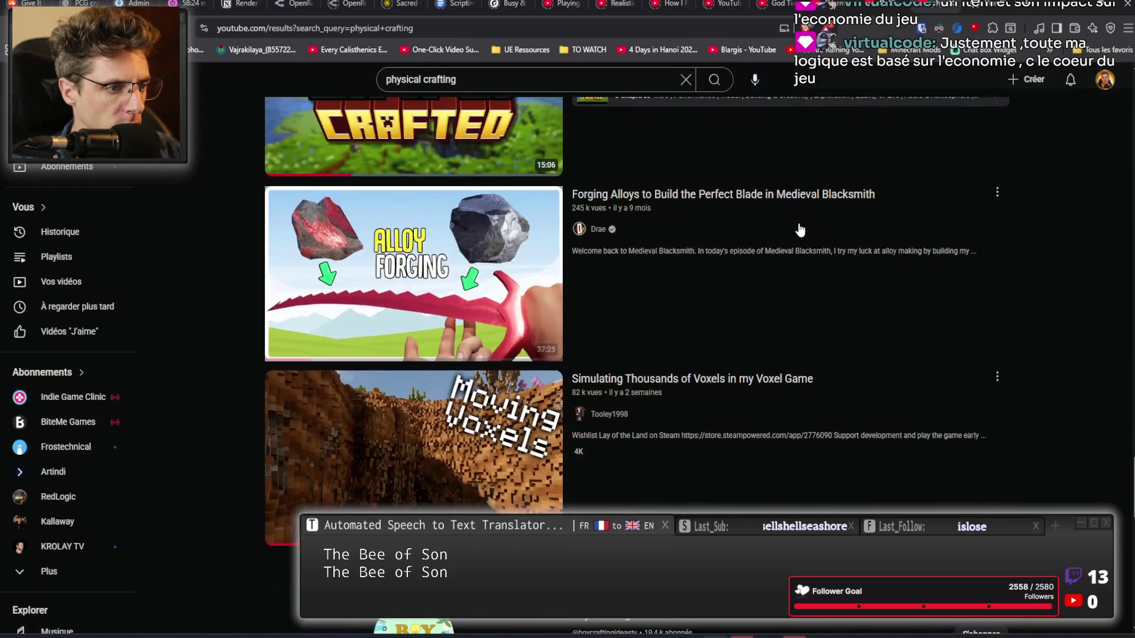
pyautogui.moveTo(783, 218)
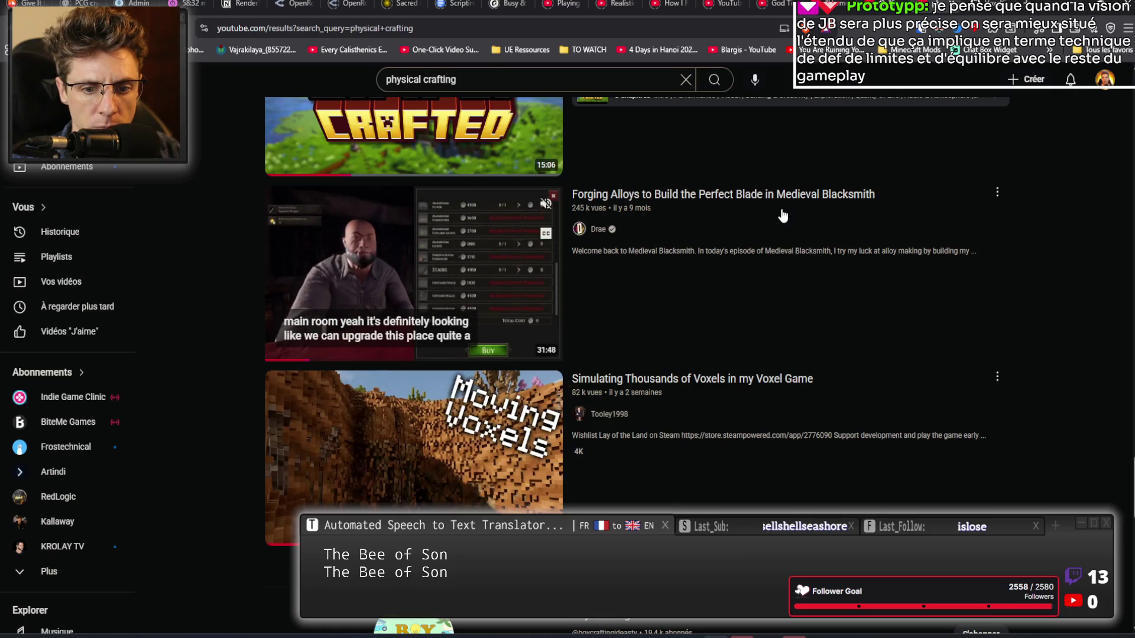
# Find and open 'PoE [3.14] Crafting Physical Weapons, NO IMPRINTS, NO FRACTURE, NO FOSSILS.'.
pyautogui.scroll(-2, 783, 216)
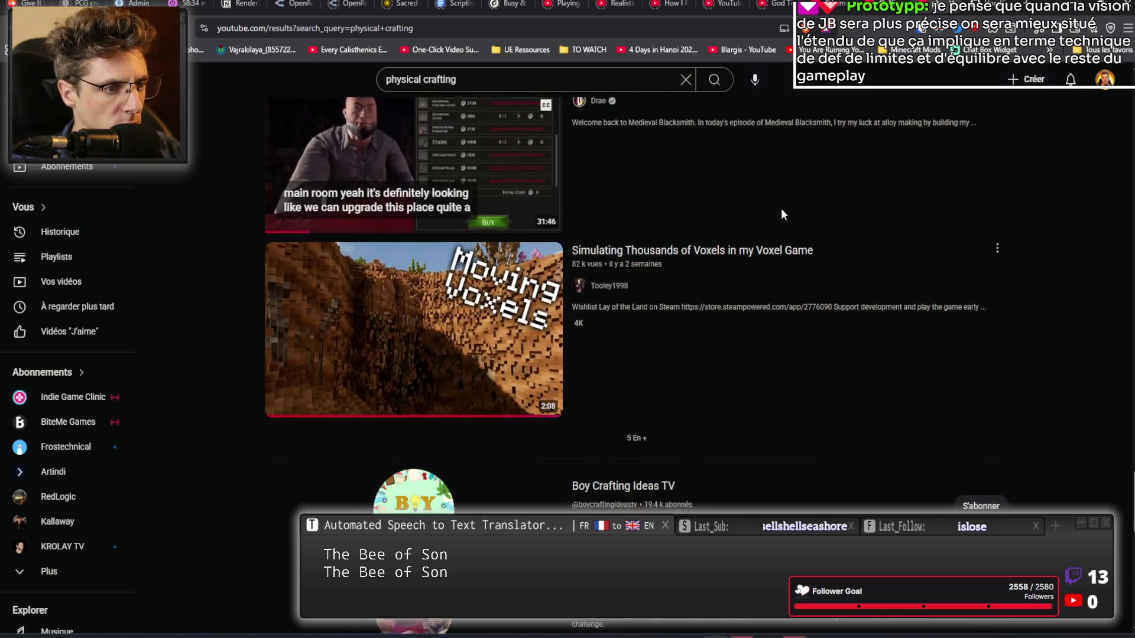
pyautogui.scroll(-4, 780, 213)
pyautogui.scroll(-8, 779, 212)
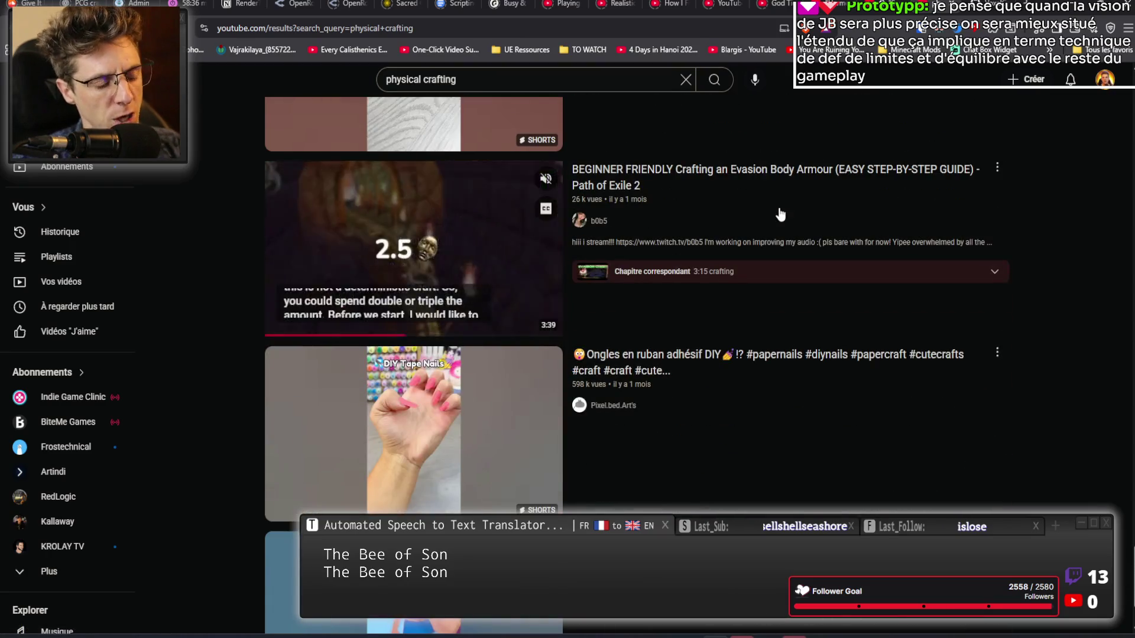
pyautogui.scroll(-2, 650, 305)
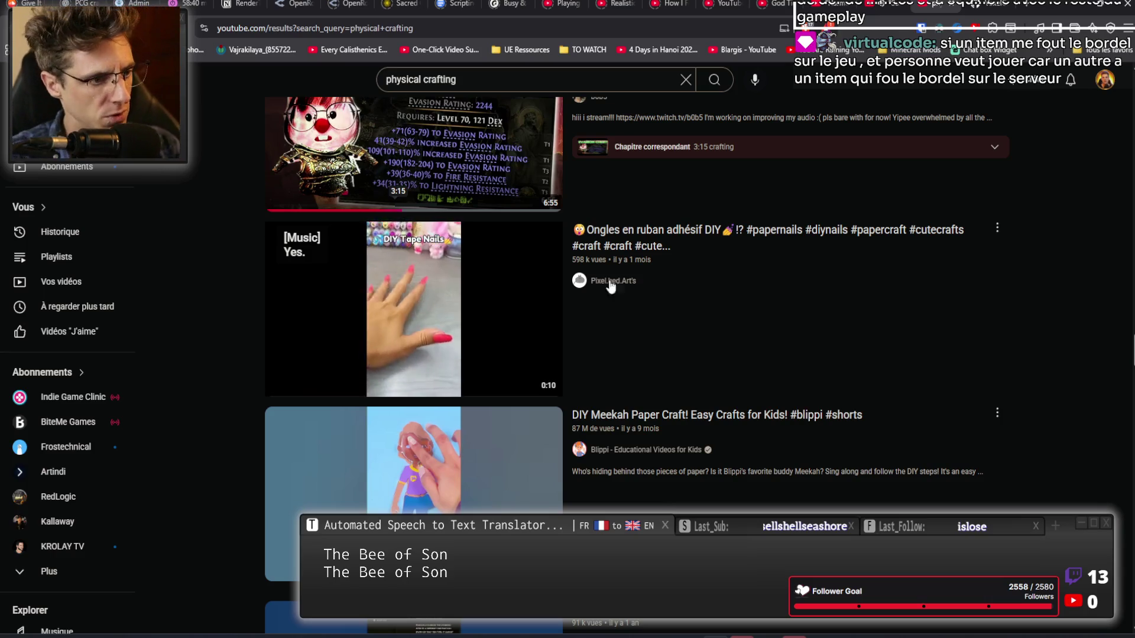
pyautogui.scroll(-4, 633, 328)
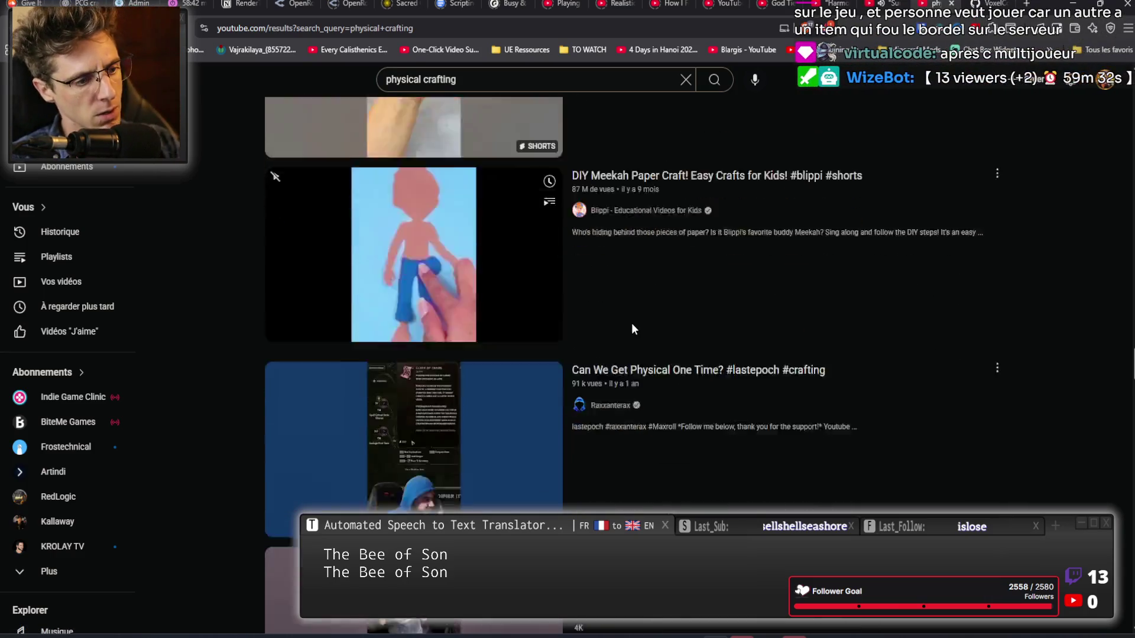
pyautogui.scroll(-11, 632, 328)
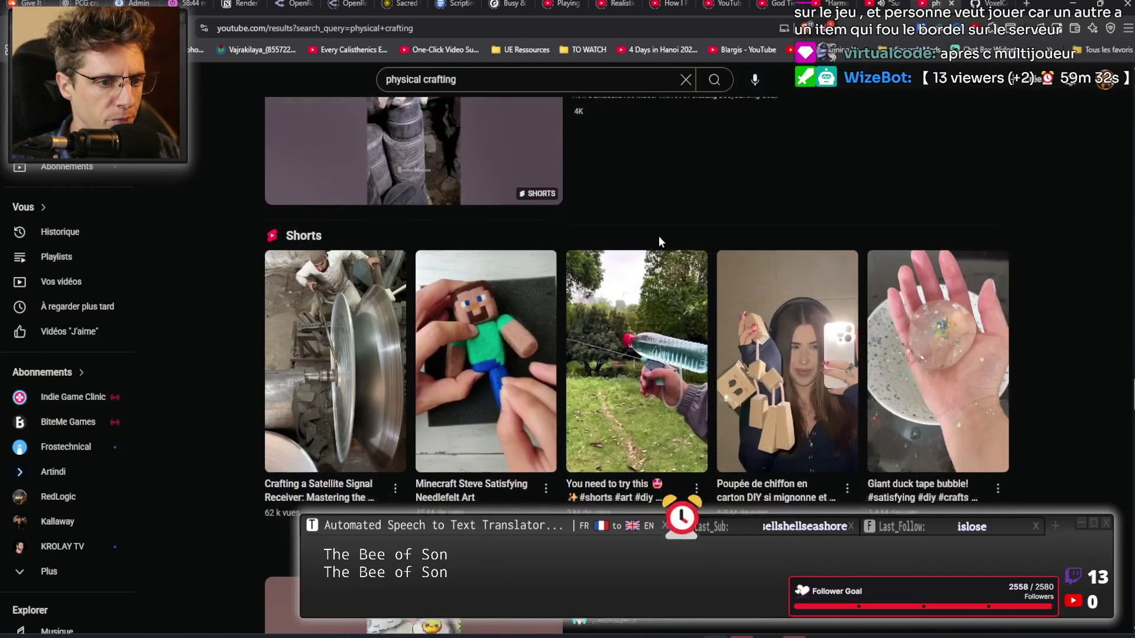
pyautogui.scroll(-3, 660, 239)
pyautogui.scroll(-1, 554, 201)
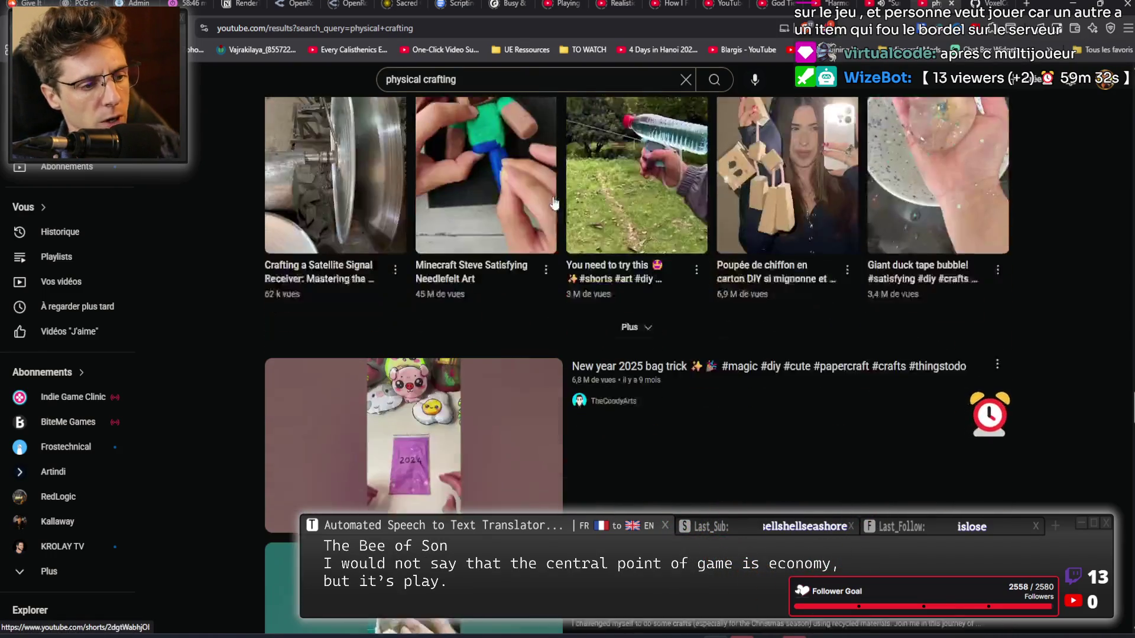
pyautogui.scroll(-4, 554, 203)
pyautogui.scroll(-2, 670, 309)
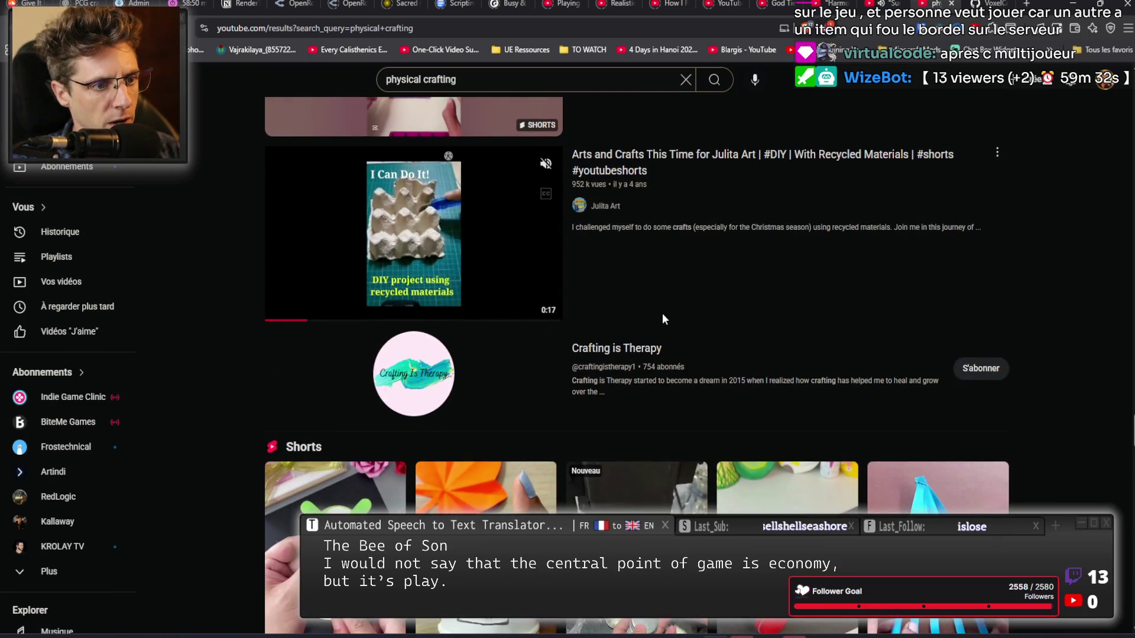
pyautogui.scroll(-5, 662, 320)
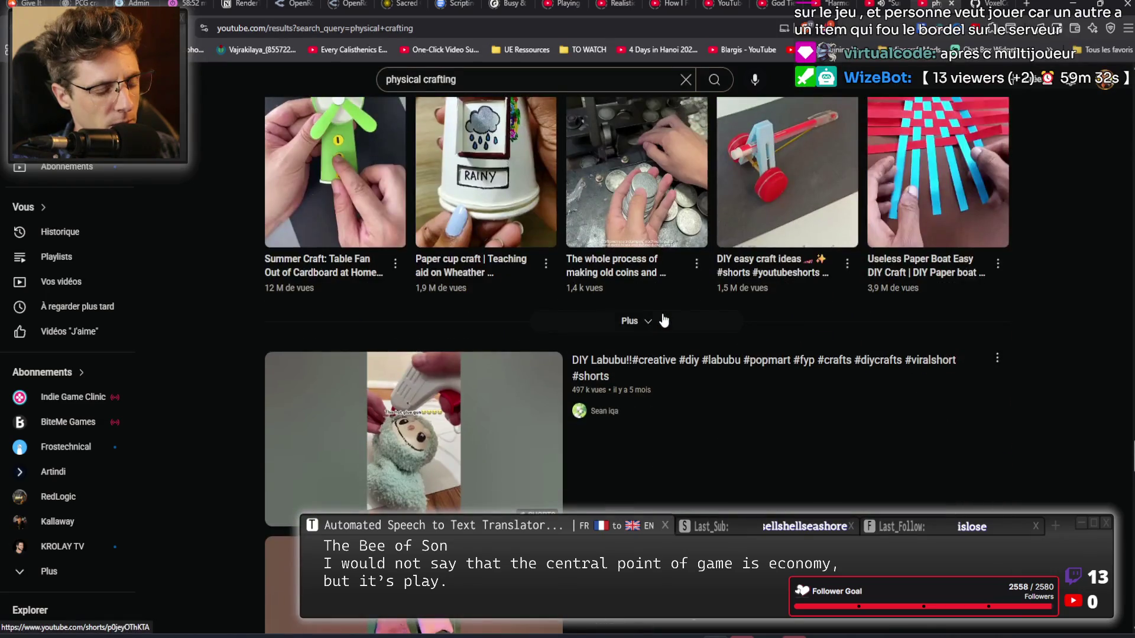
pyautogui.scroll(-8, 663, 320)
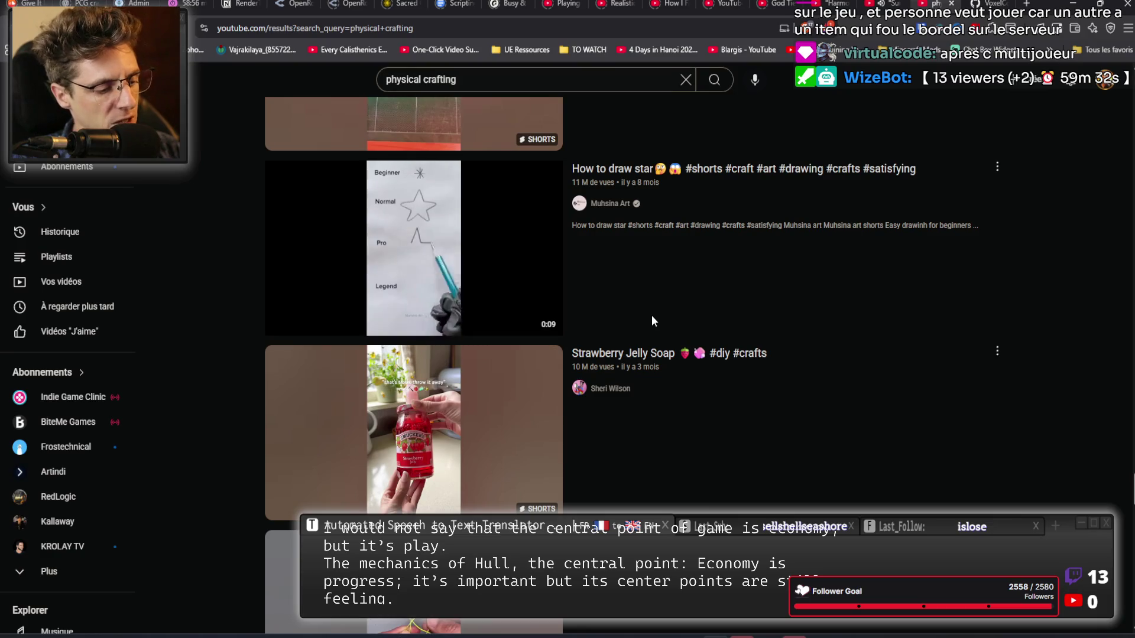
pyautogui.scroll(-2, 652, 317)
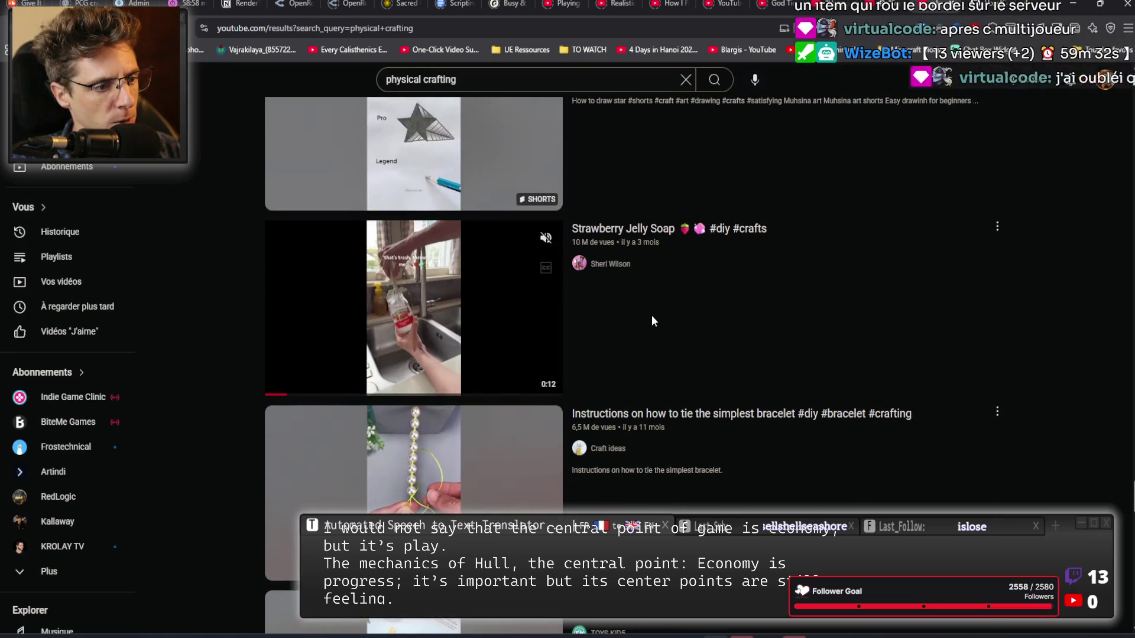
pyautogui.scroll(-4, 652, 317)
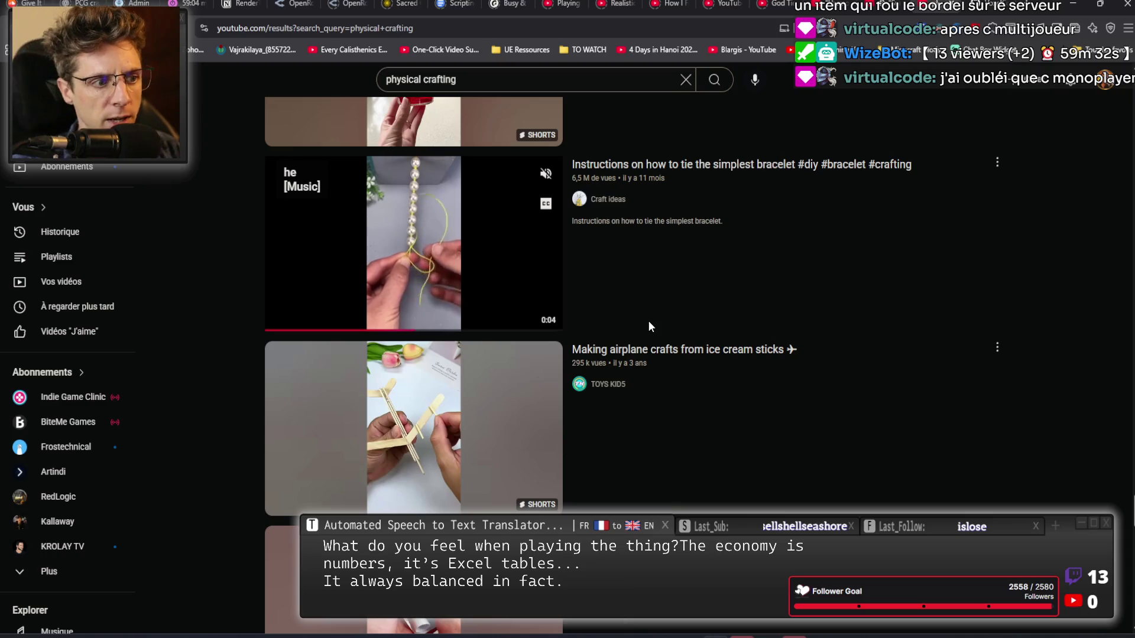
pyautogui.scroll(-4, 675, 331)
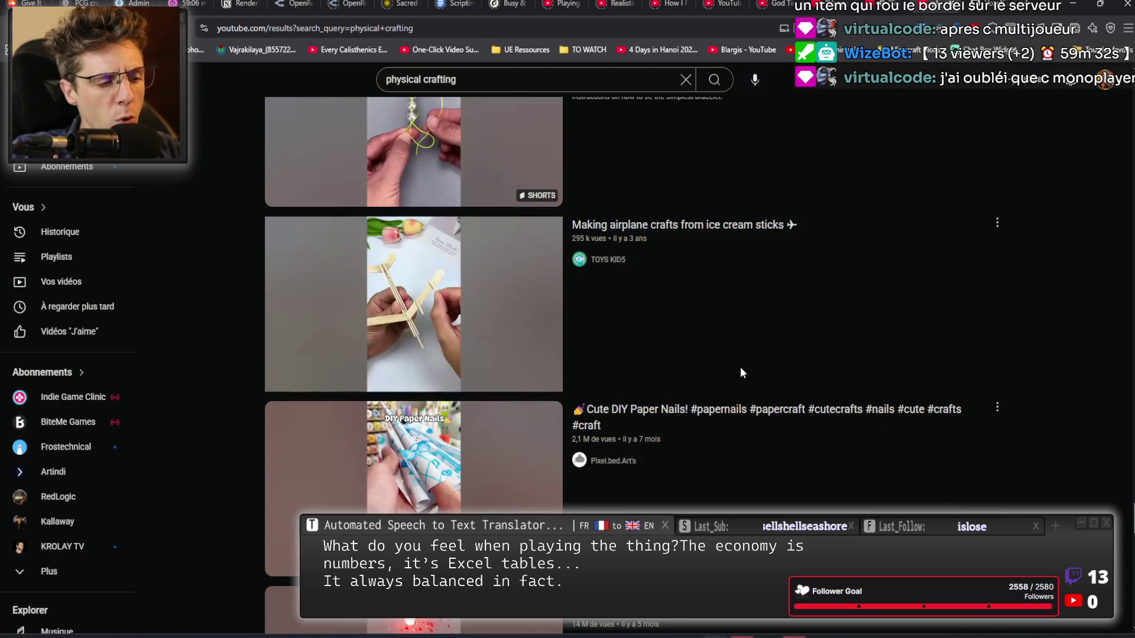
pyautogui.scroll(-5, 710, 363)
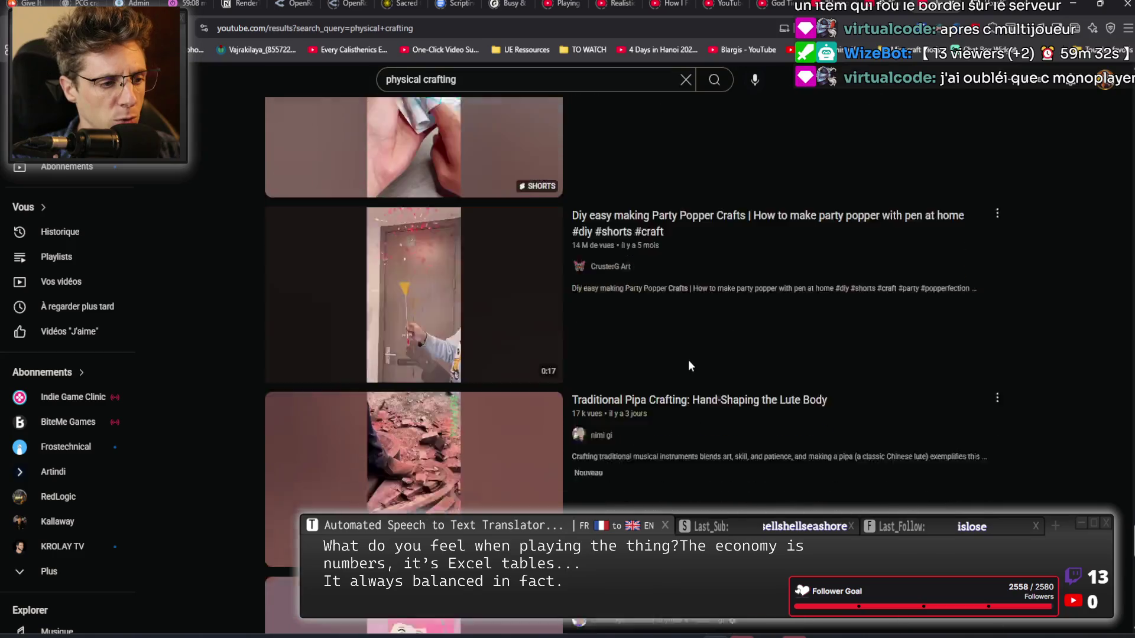
pyautogui.scroll(-9, 686, 359)
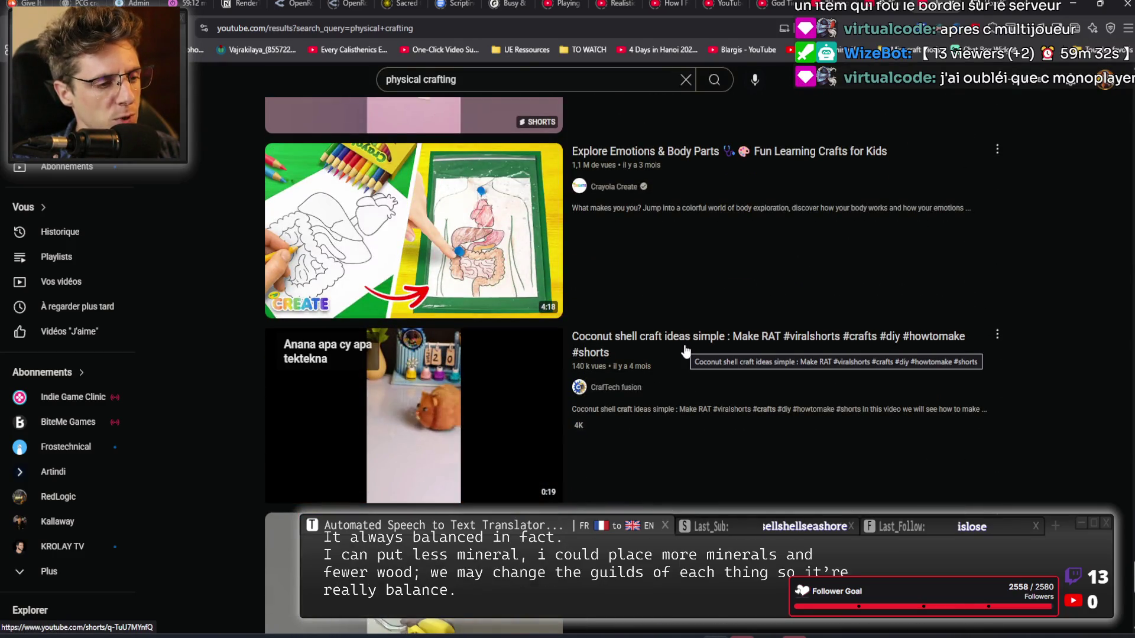
pyautogui.scroll(-8, 685, 352)
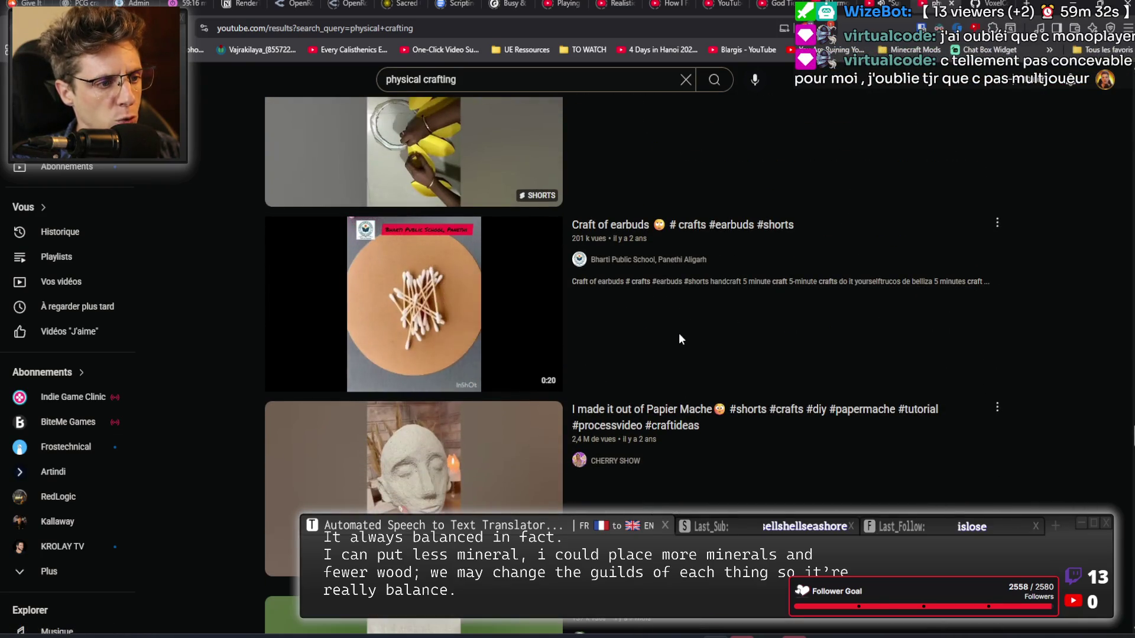
pyautogui.scroll(-5, 680, 334)
pyautogui.scroll(-4, 680, 340)
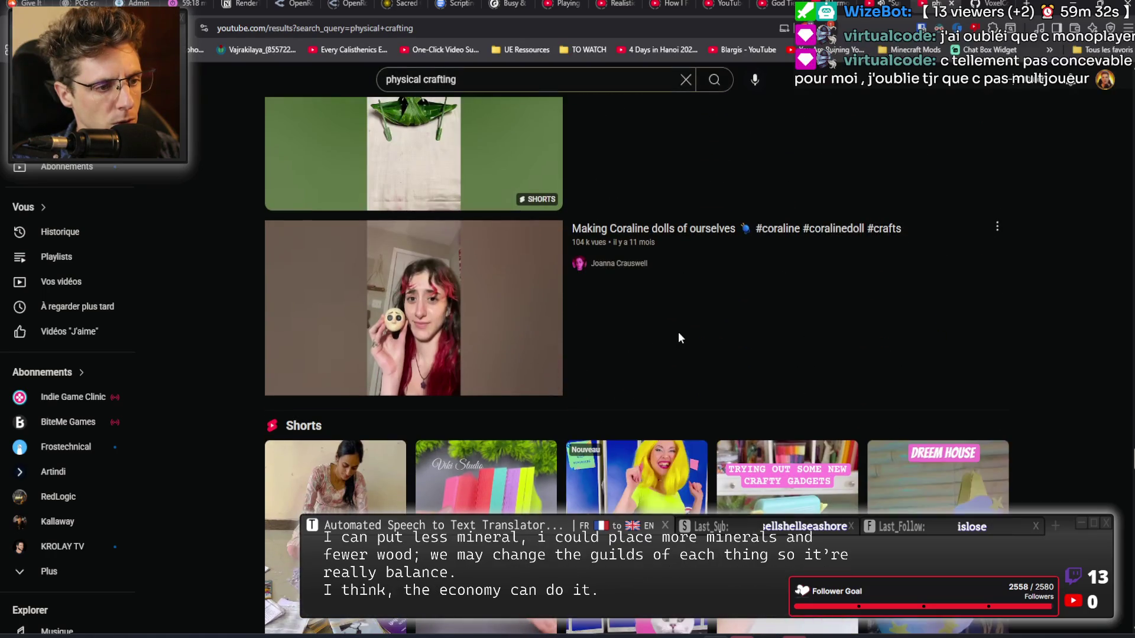
pyautogui.scroll(-1, 769, 284)
pyautogui.scroll(-13, 816, 258)
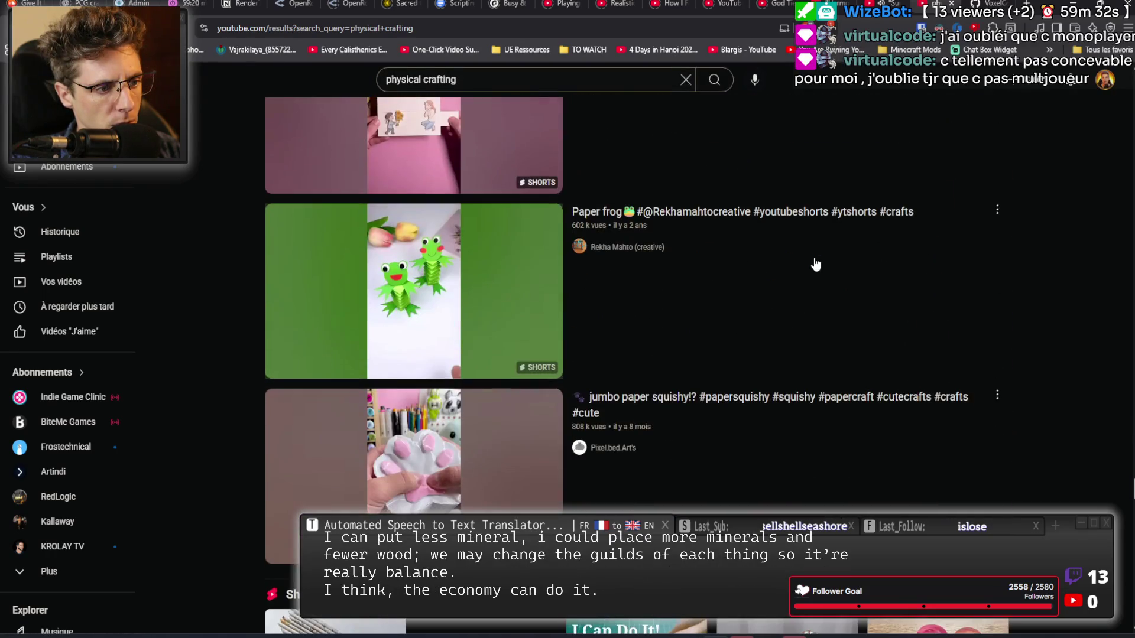
pyautogui.scroll(-9, 813, 260)
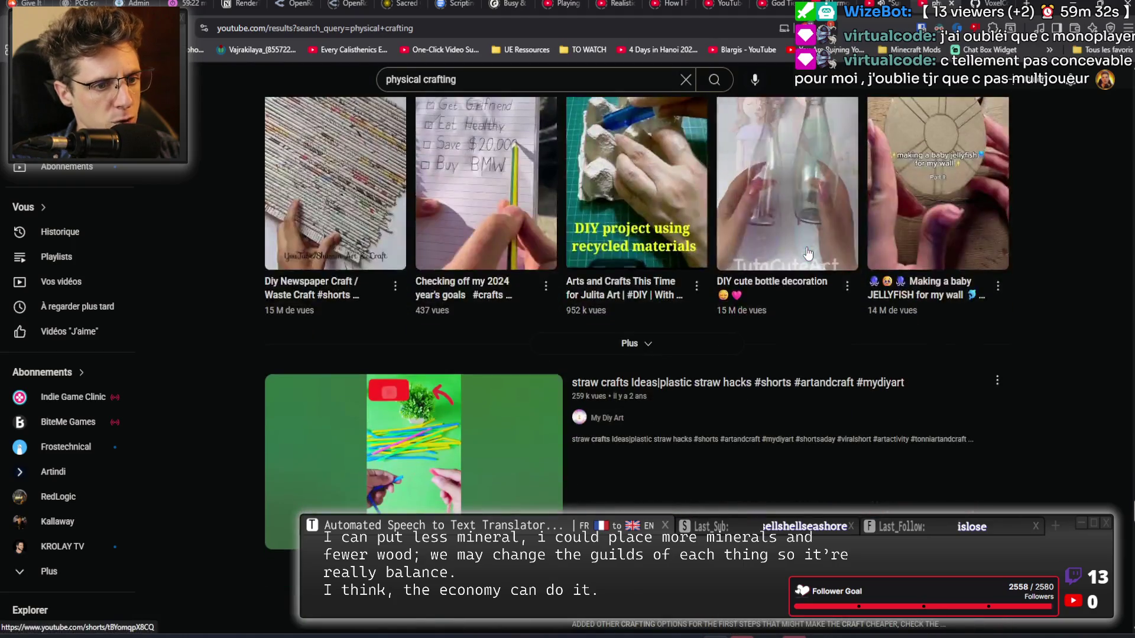
pyautogui.scroll(-6, 808, 253)
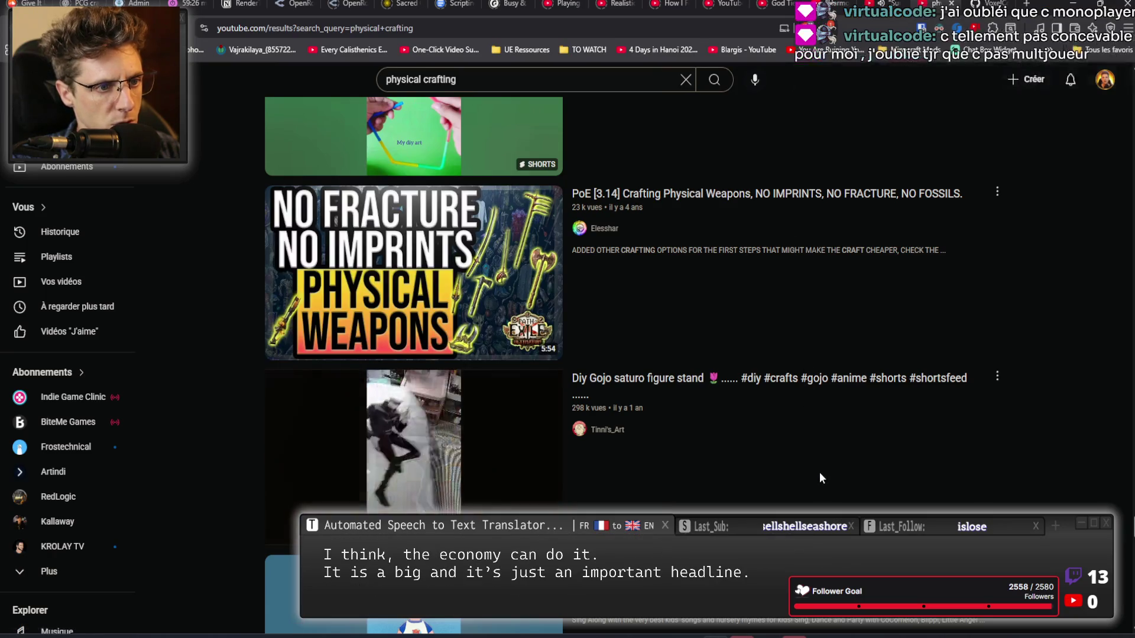
pyautogui.click(764, 200)
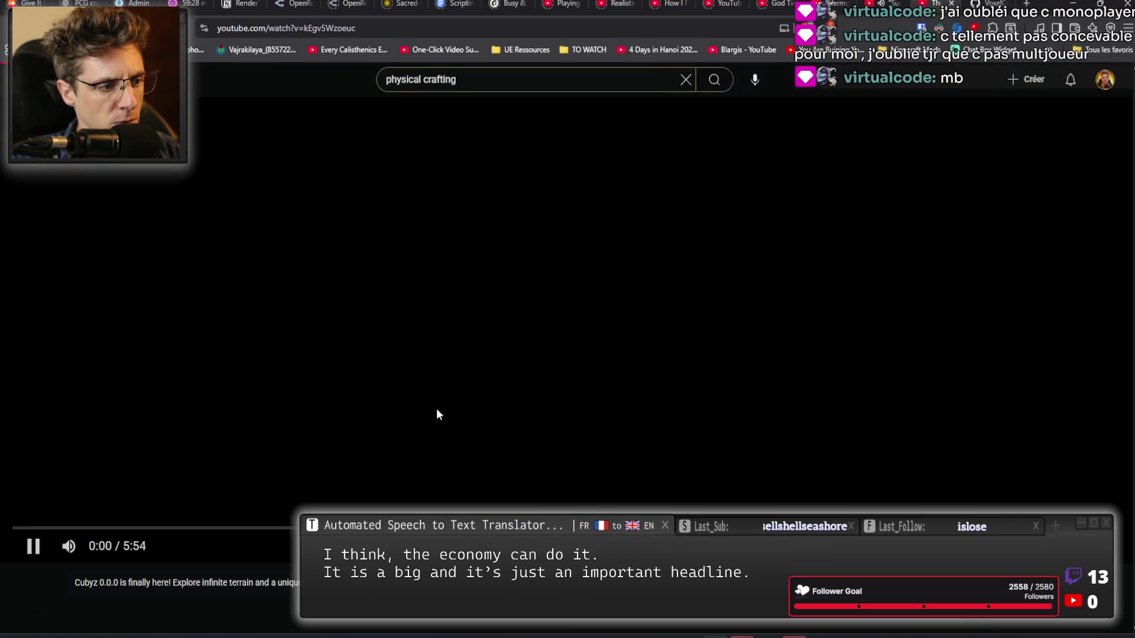
# Skim the PoE video ahead past two minutes, then go back to the search results.
pyautogui.moveTo(76, 529); pyautogui.dragTo(265, 526)
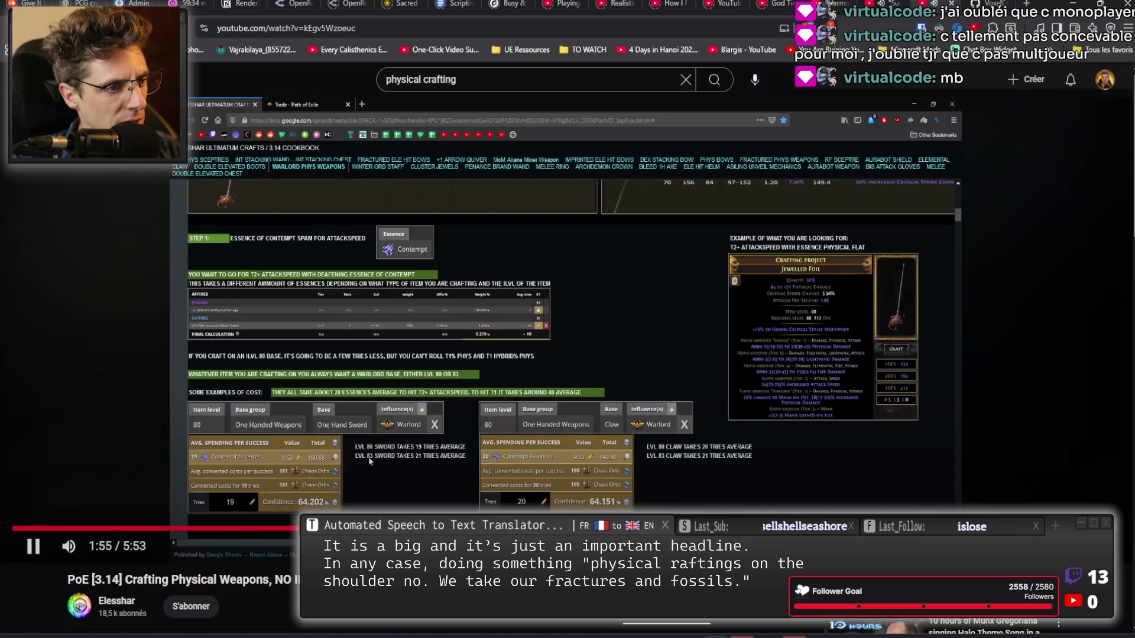
pyautogui.moveTo(414, 528); pyautogui.dragTo(492, 528)
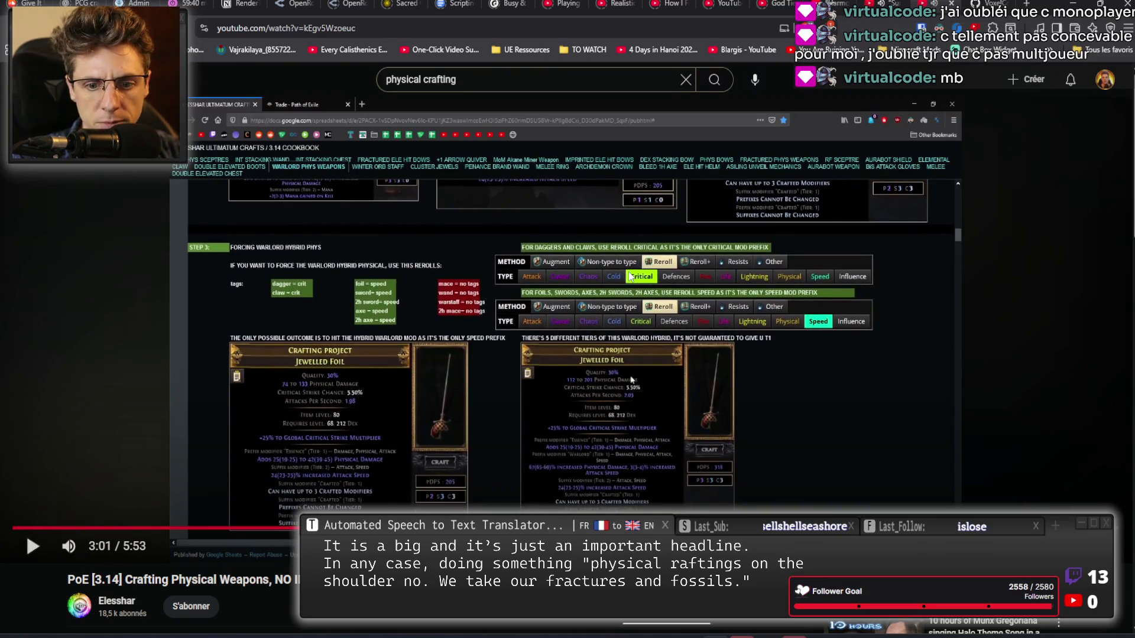
pyautogui.hotkey('alt', 'Left')
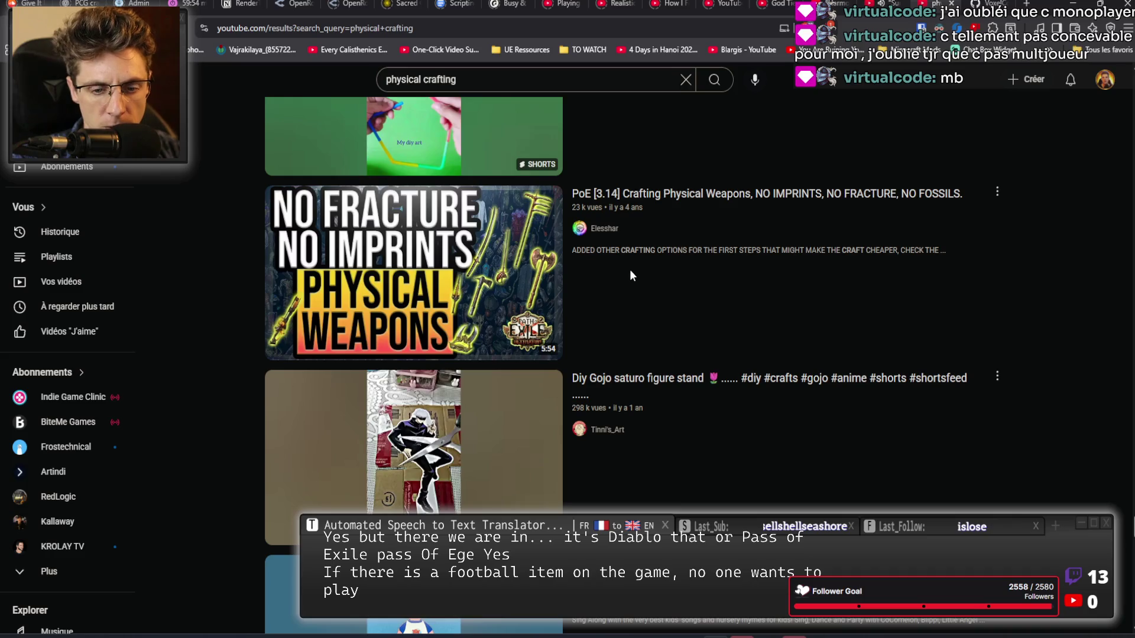
pyautogui.scroll(-10, 630, 277)
pyautogui.scroll(-12, 631, 284)
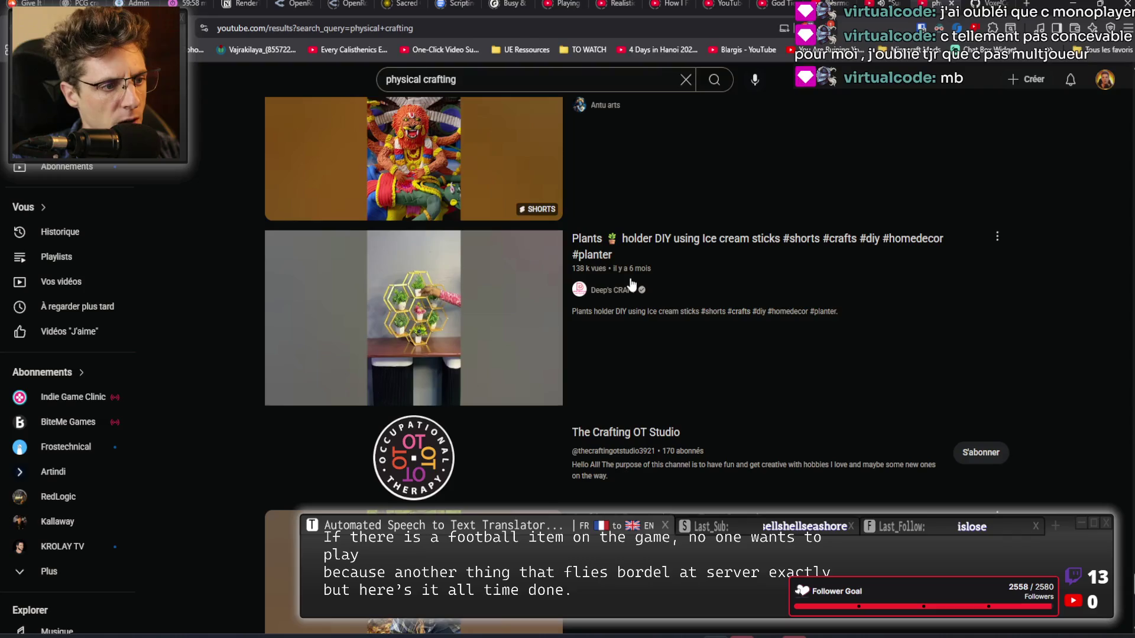
pyautogui.scroll(-8, 631, 284)
pyautogui.scroll(-4, 630, 282)
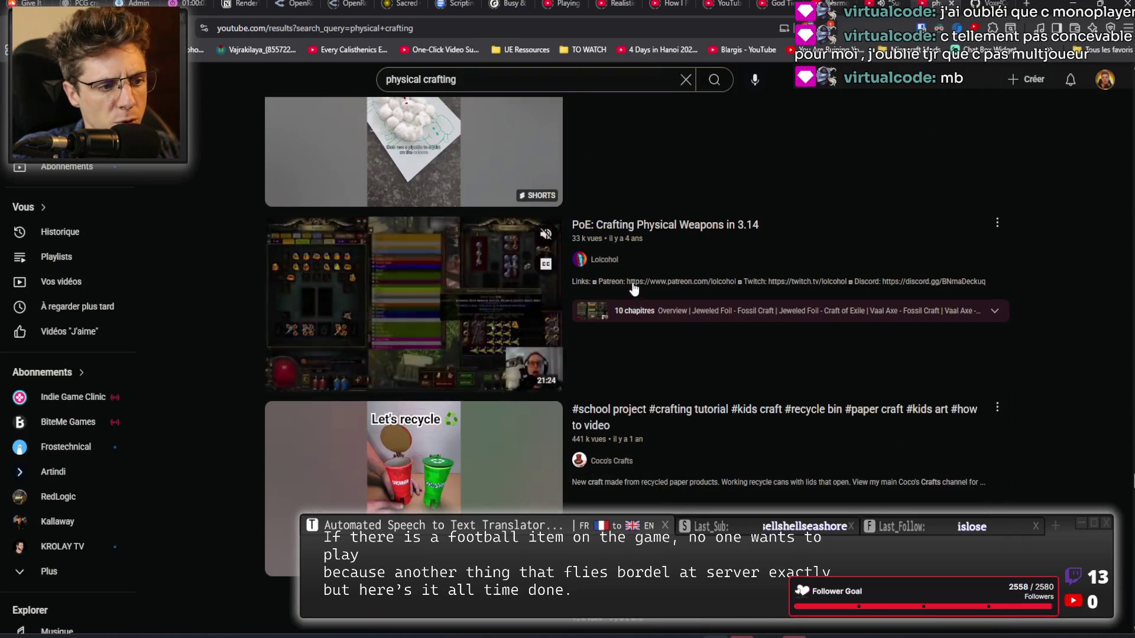
pyautogui.scroll(-2, 644, 296)
pyautogui.scroll(-4, 648, 296)
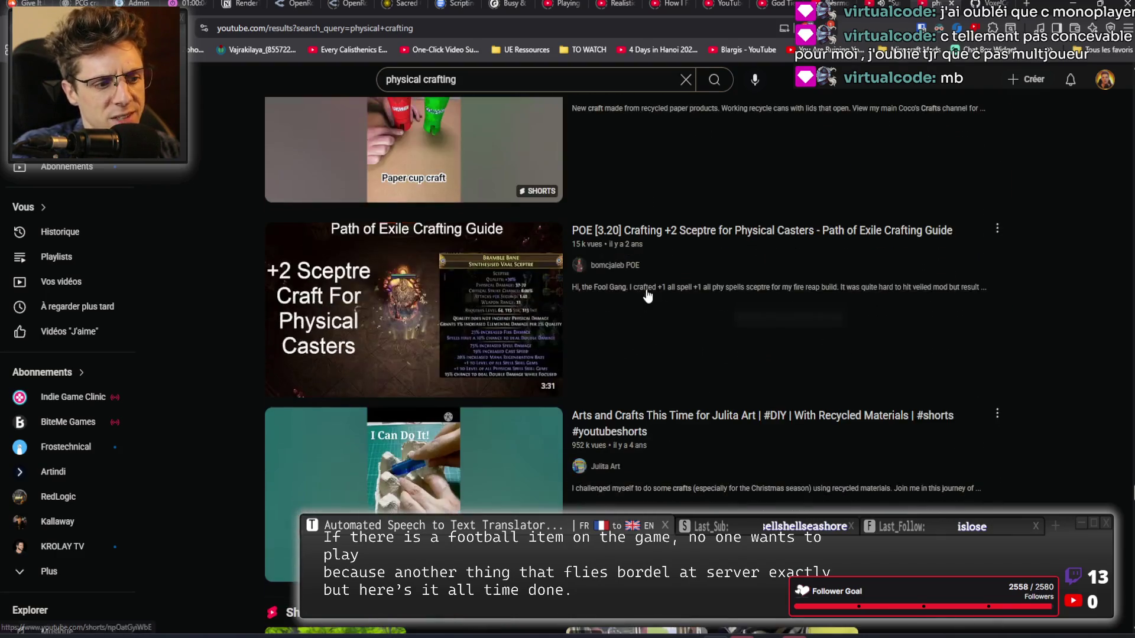
pyautogui.scroll(-2, 649, 295)
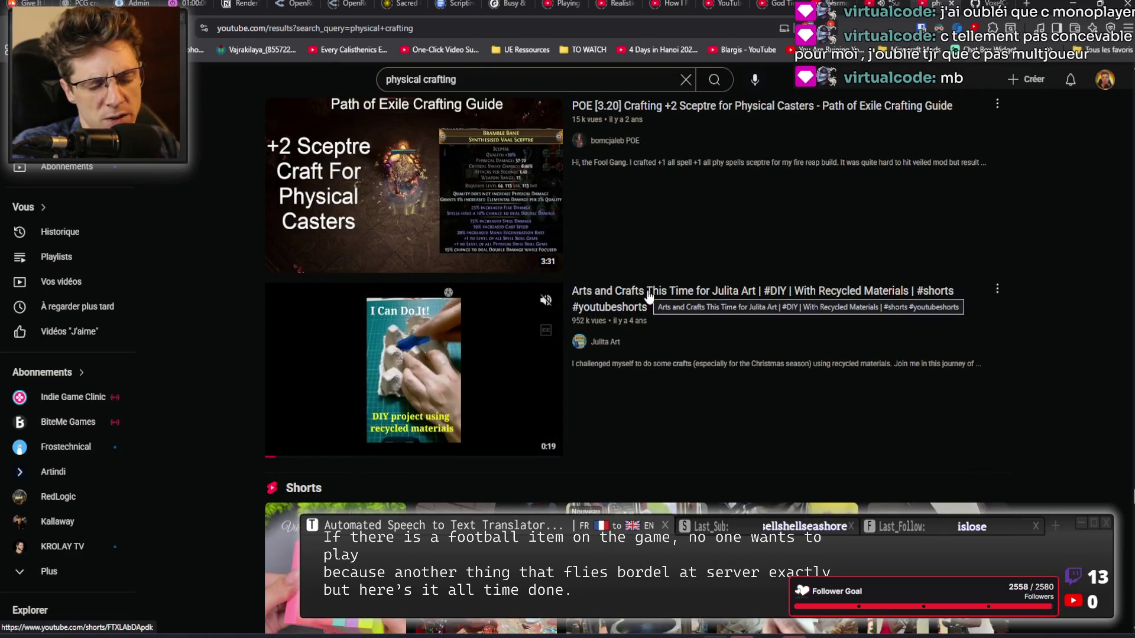
pyautogui.scroll(-3, 649, 294)
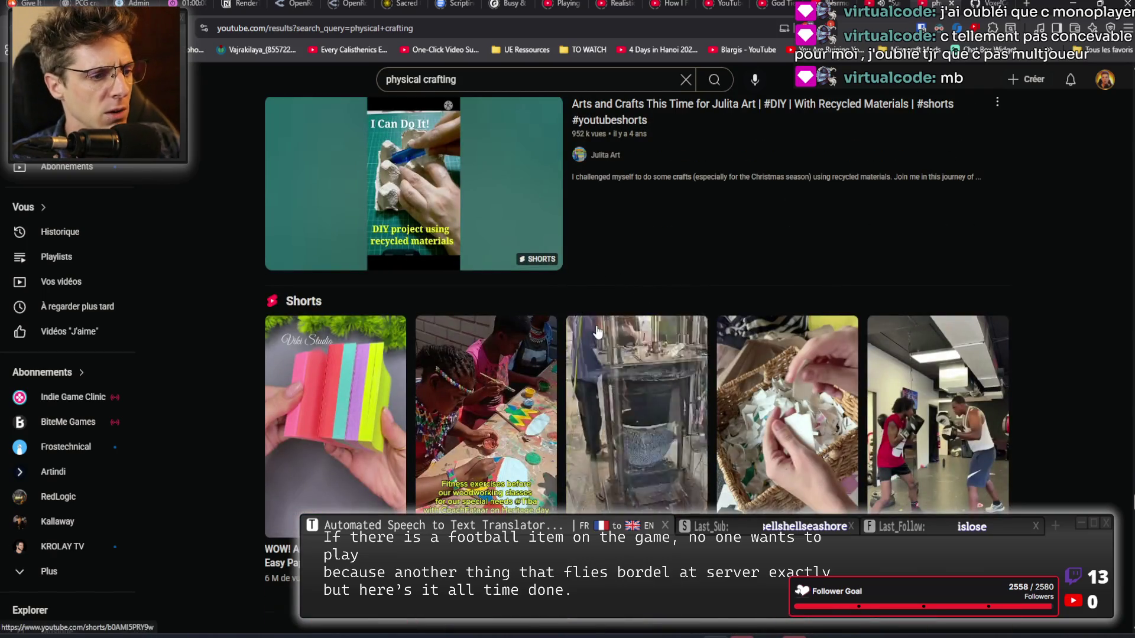
pyautogui.scroll(-6, 591, 348)
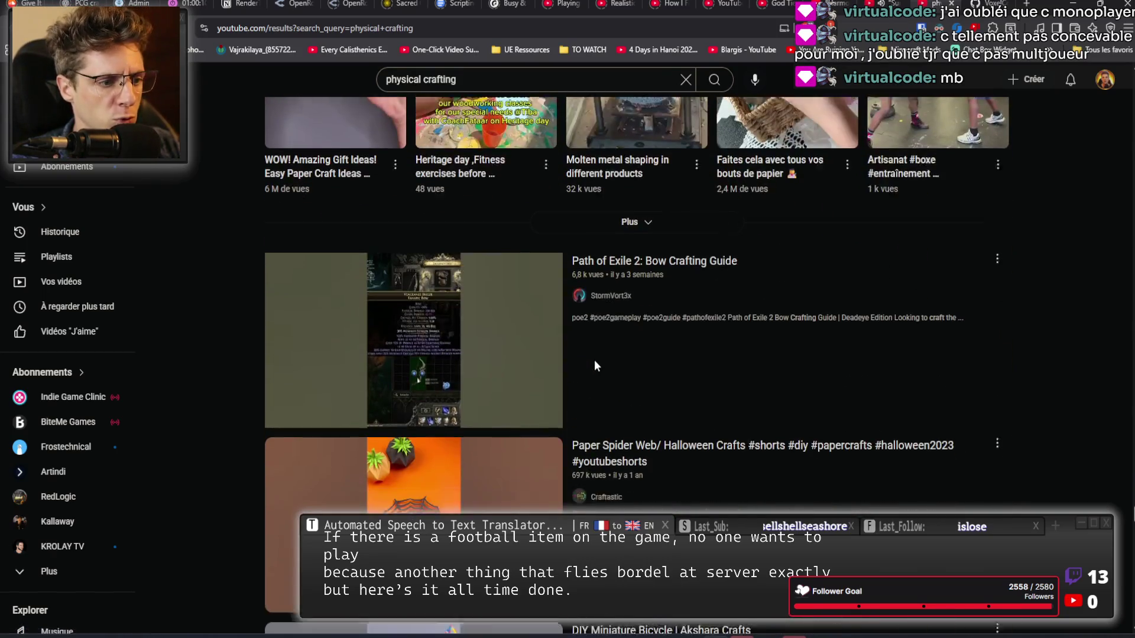
pyautogui.scroll(-5, 594, 360)
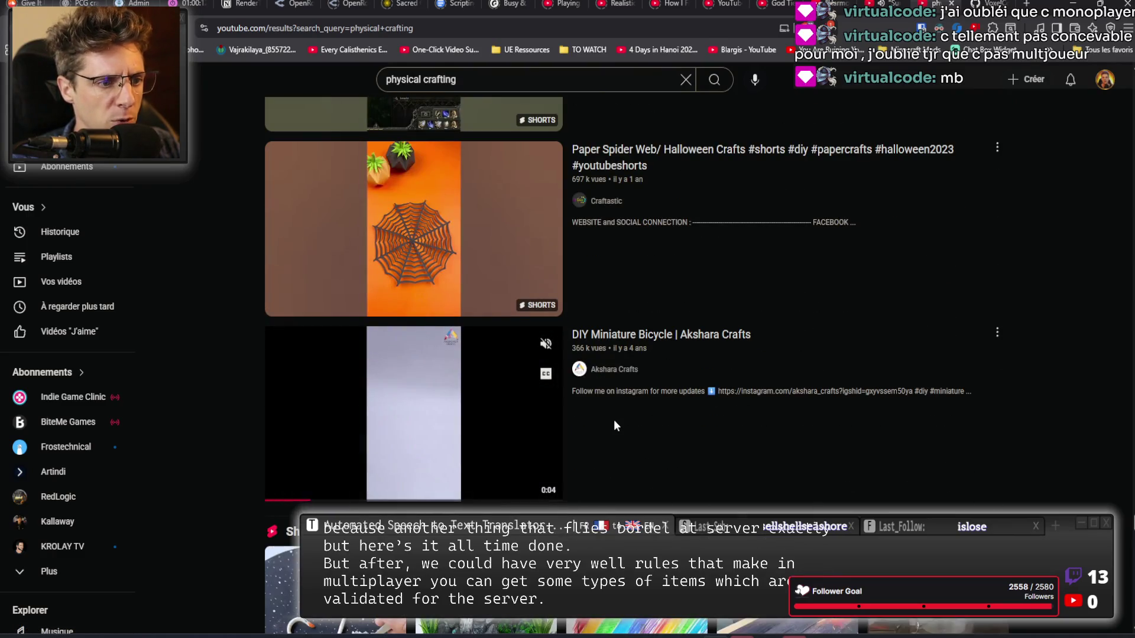
pyautogui.scroll(-6, 614, 420)
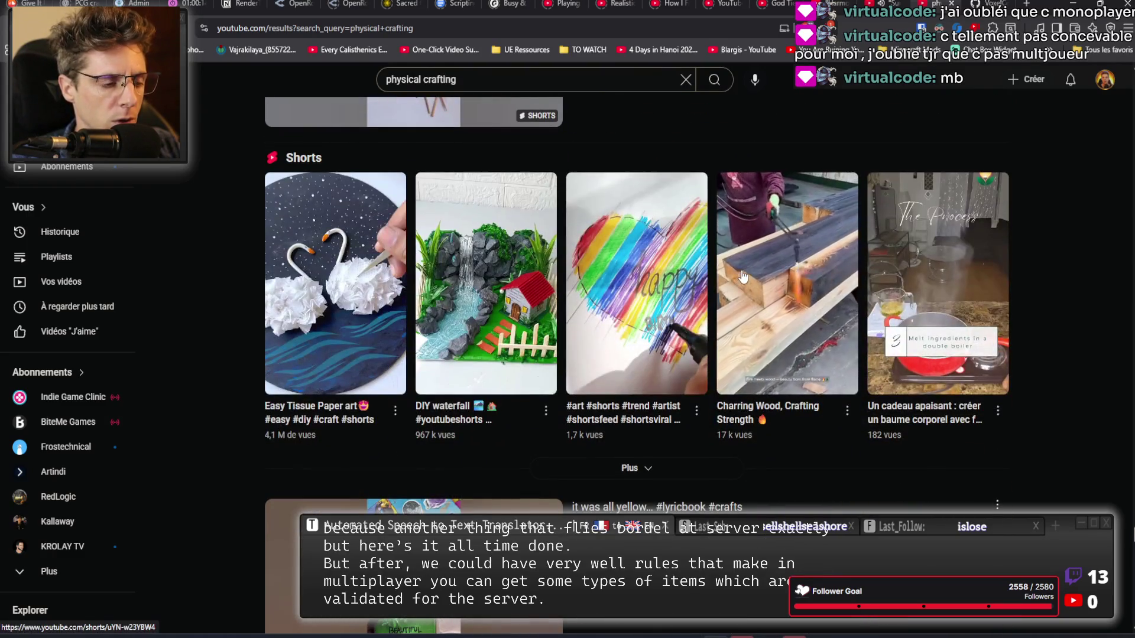
pyautogui.scroll(-11, 742, 275)
pyautogui.scroll(-6, 743, 276)
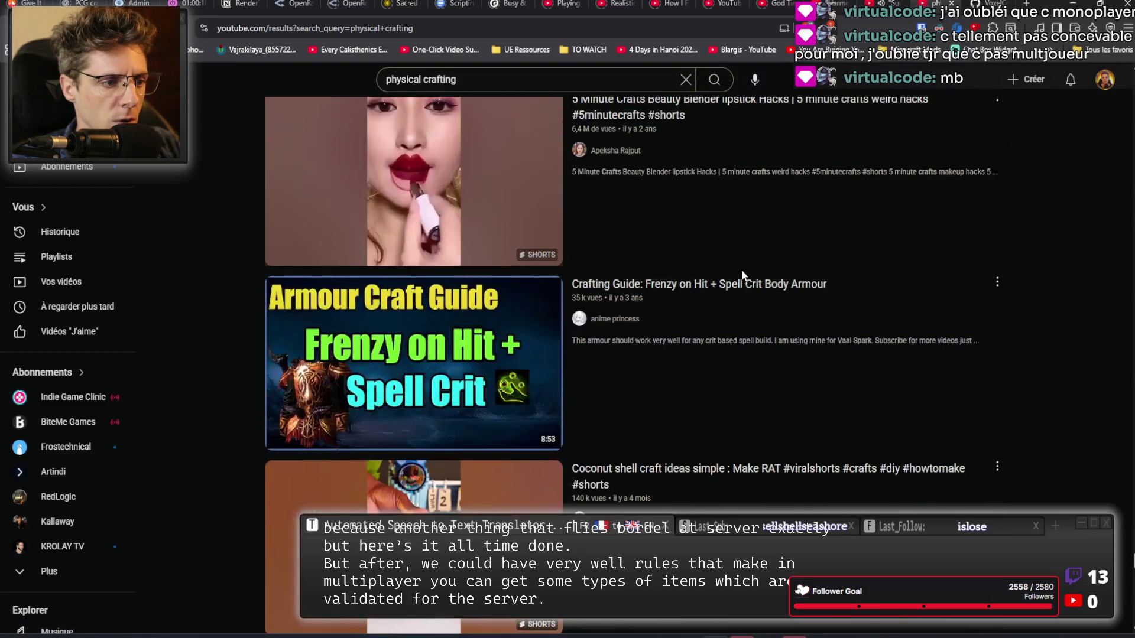
pyautogui.moveTo(742, 276)
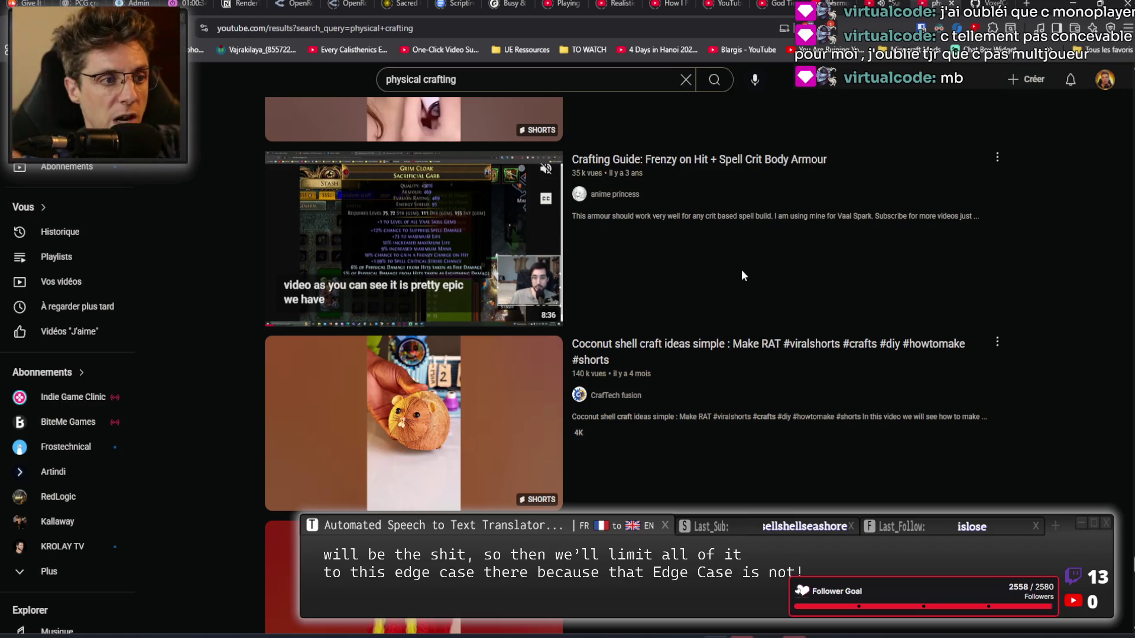
pyautogui.scroll(-2, 818, 261)
pyautogui.scroll(-15, 819, 266)
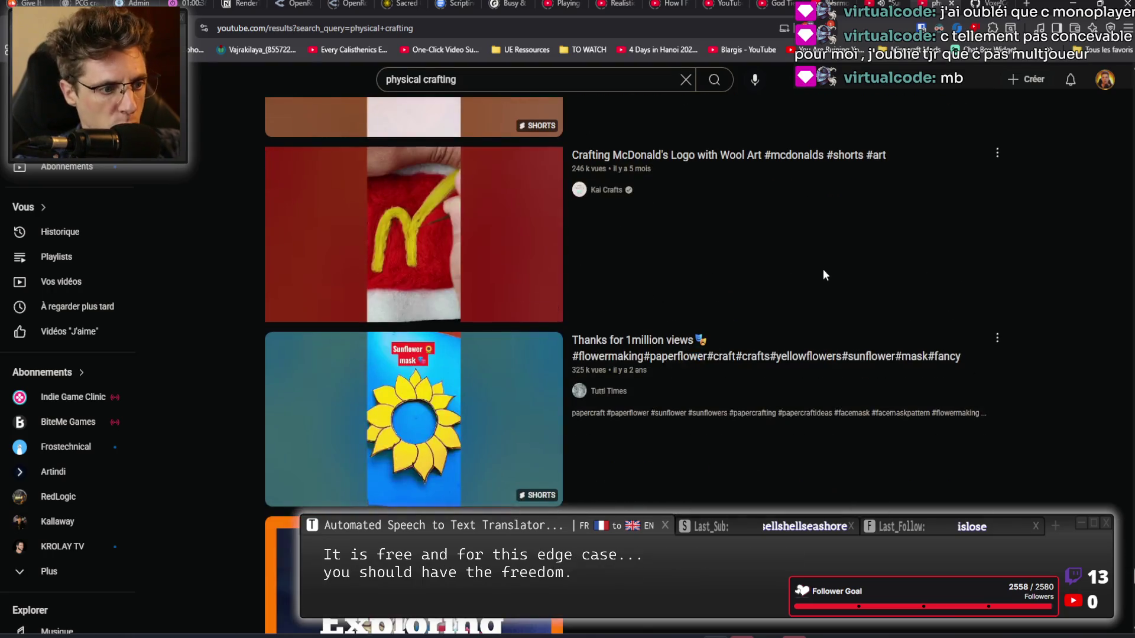
pyautogui.scroll(-9, 777, 319)
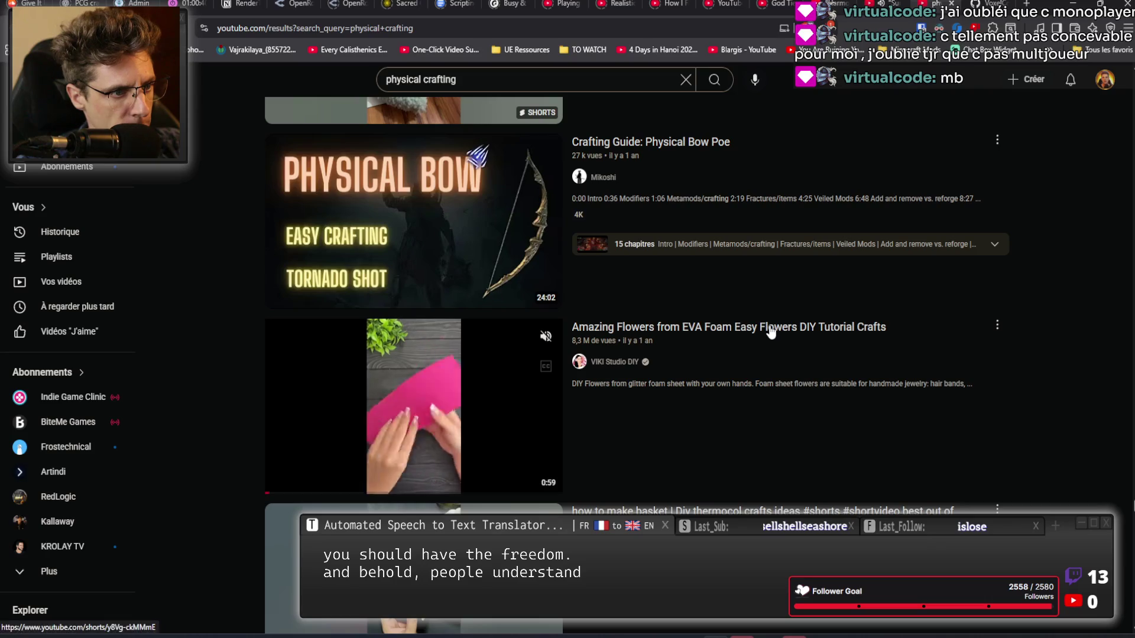
pyautogui.moveTo(453, 229)
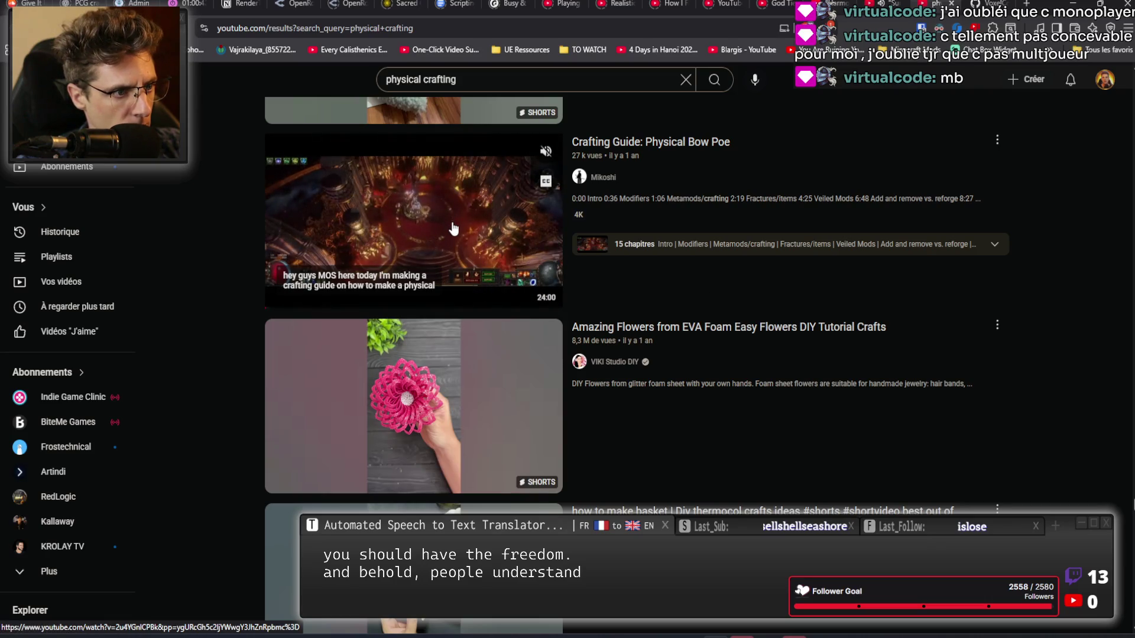
pyautogui.scroll(-20, 454, 229)
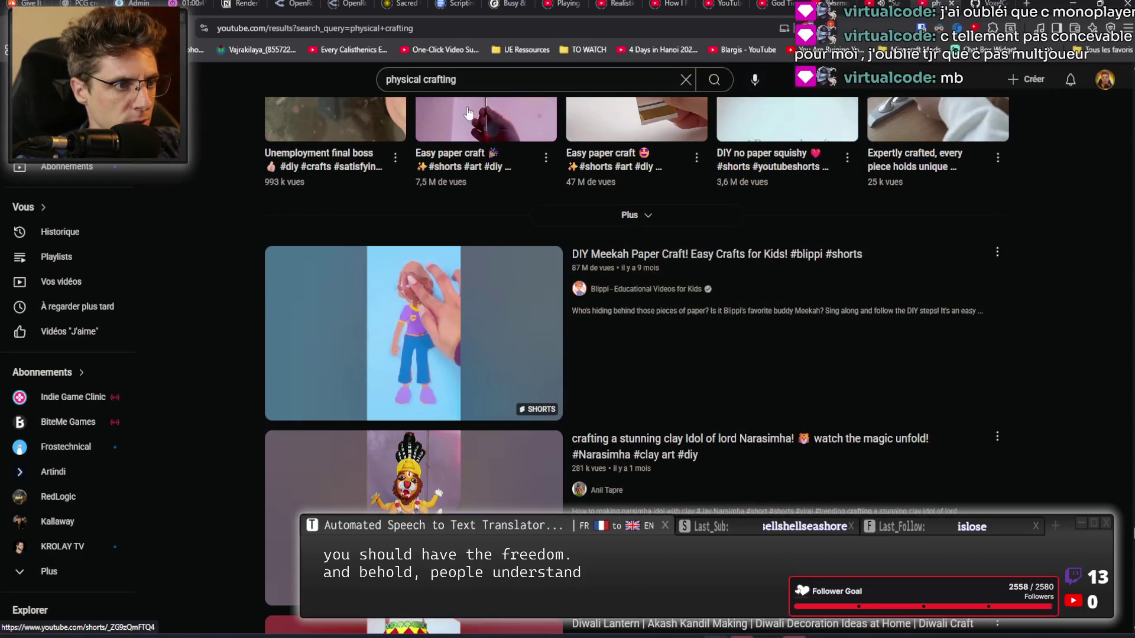
# Change the search query to 'procedural 3d crafting' and run it.
pyautogui.click(467, 82)
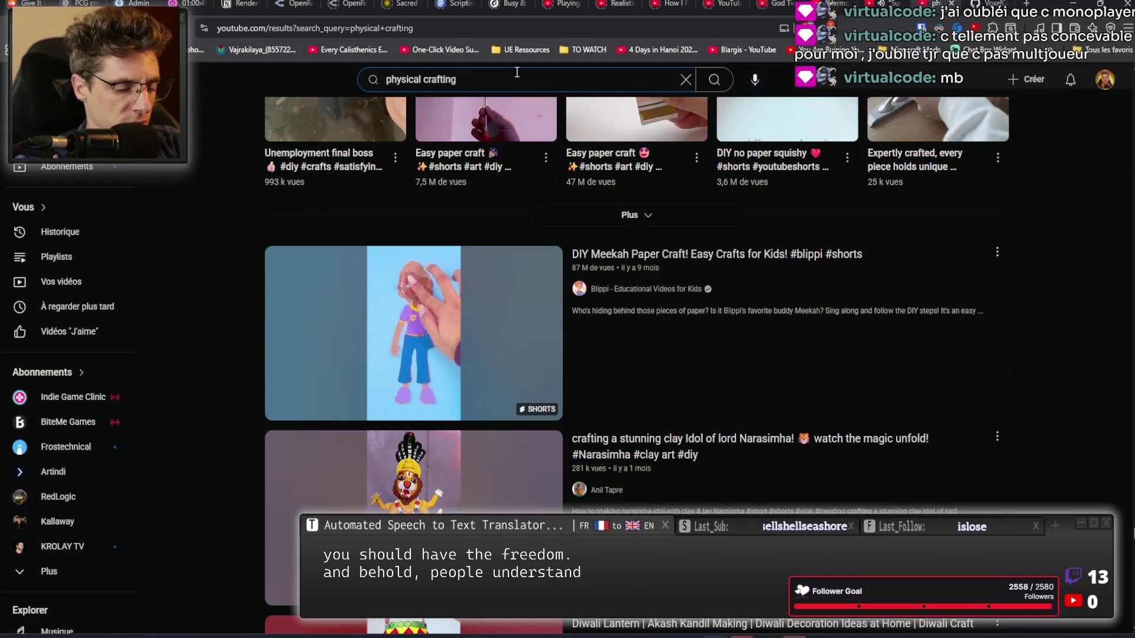
pyautogui.write('procedural ')
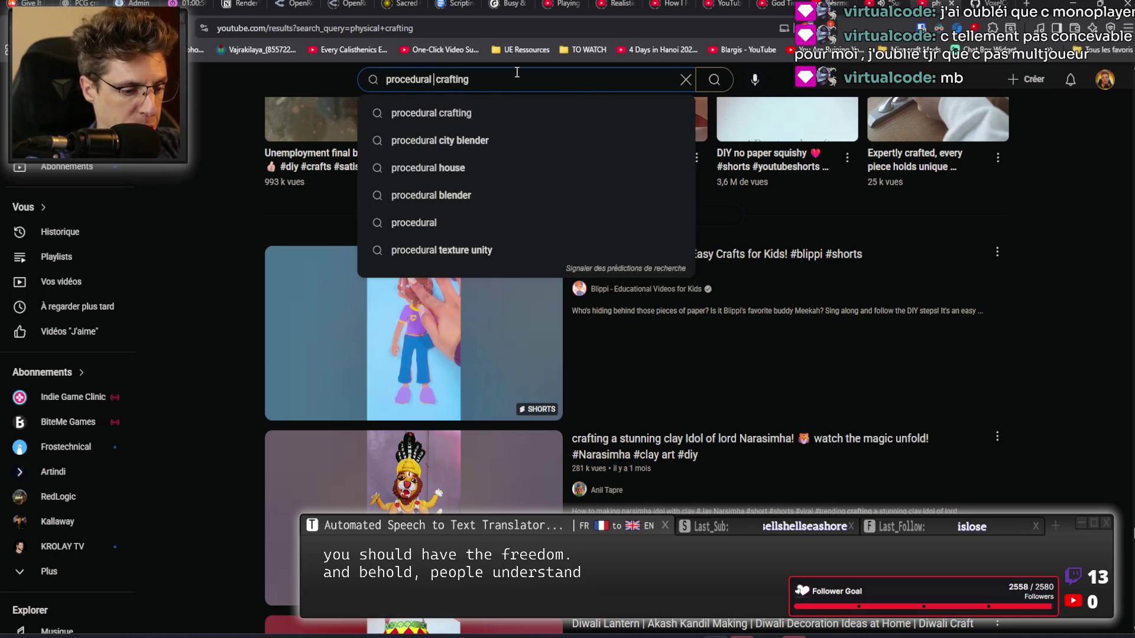
pyautogui.write('3d')
pyautogui.press('Return')
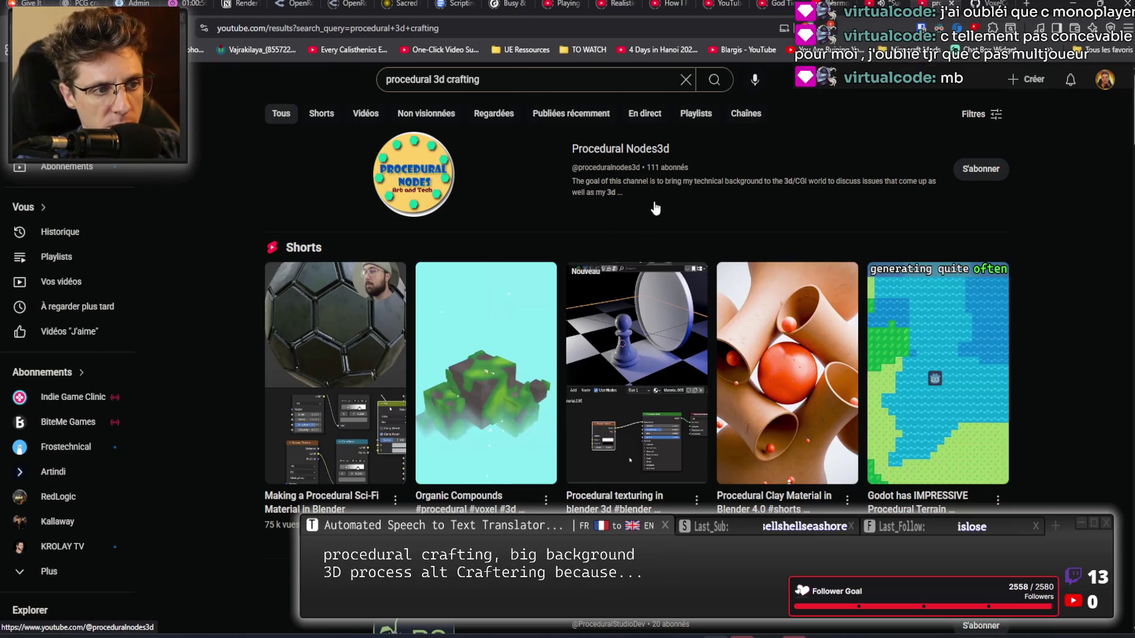
pyautogui.scroll(-9, 707, 195)
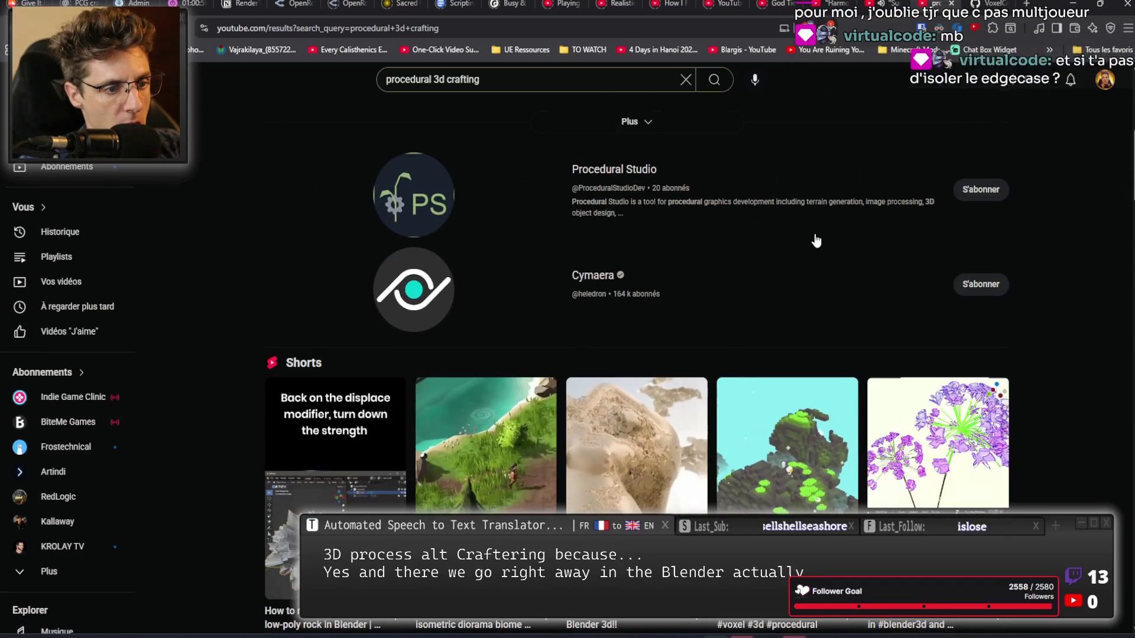
pyautogui.scroll(-2, 750, 184)
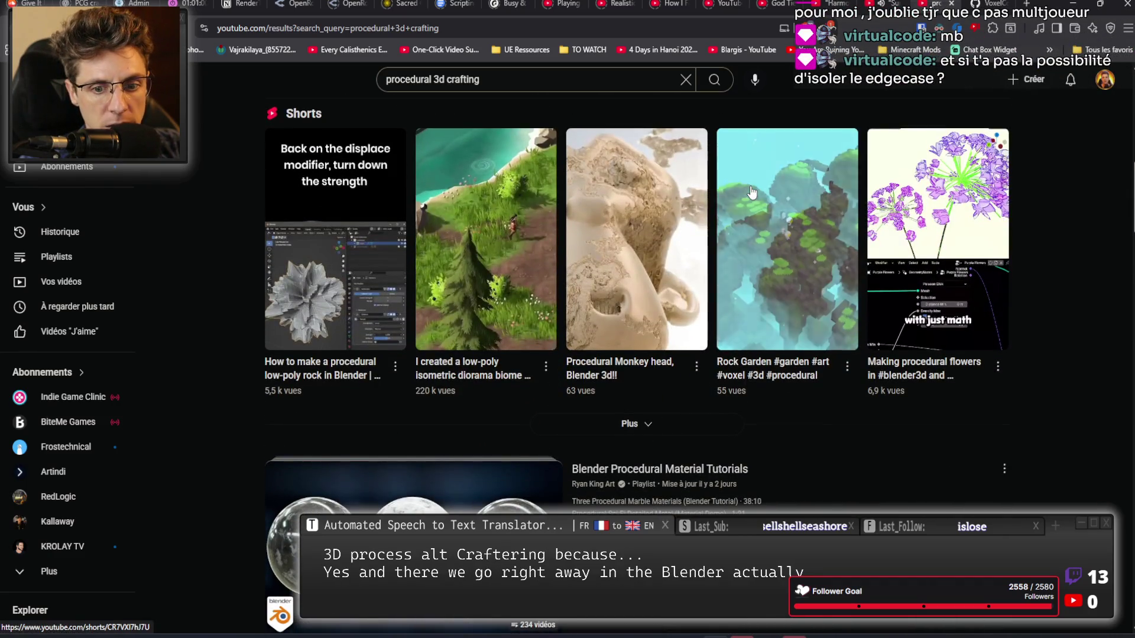
pyautogui.scroll(-2, 748, 193)
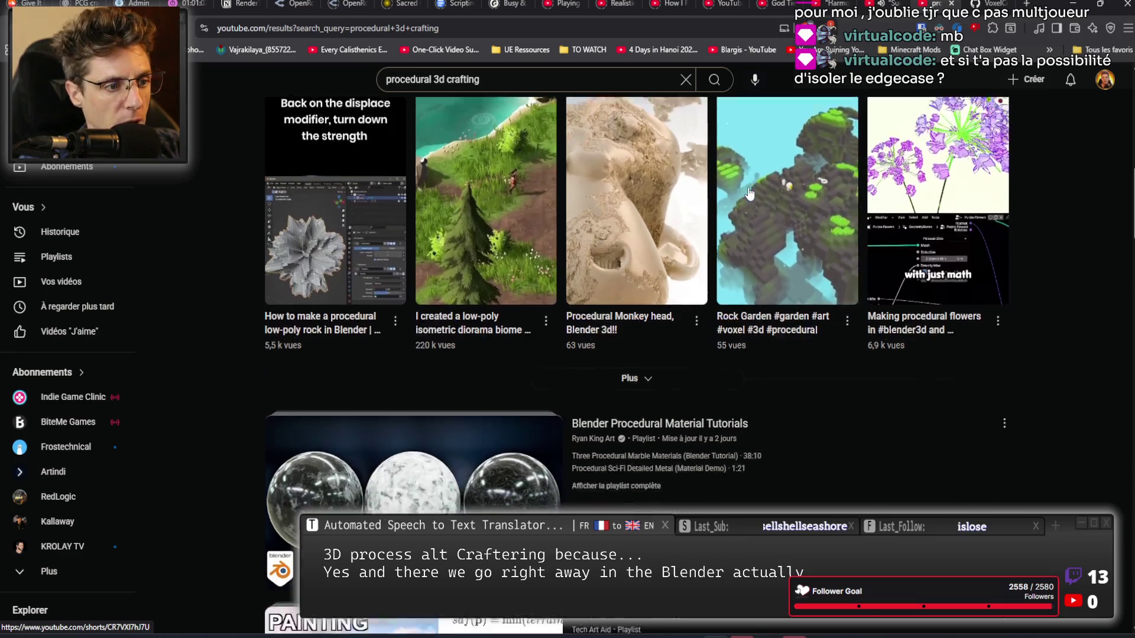
pyautogui.scroll(-5, 746, 194)
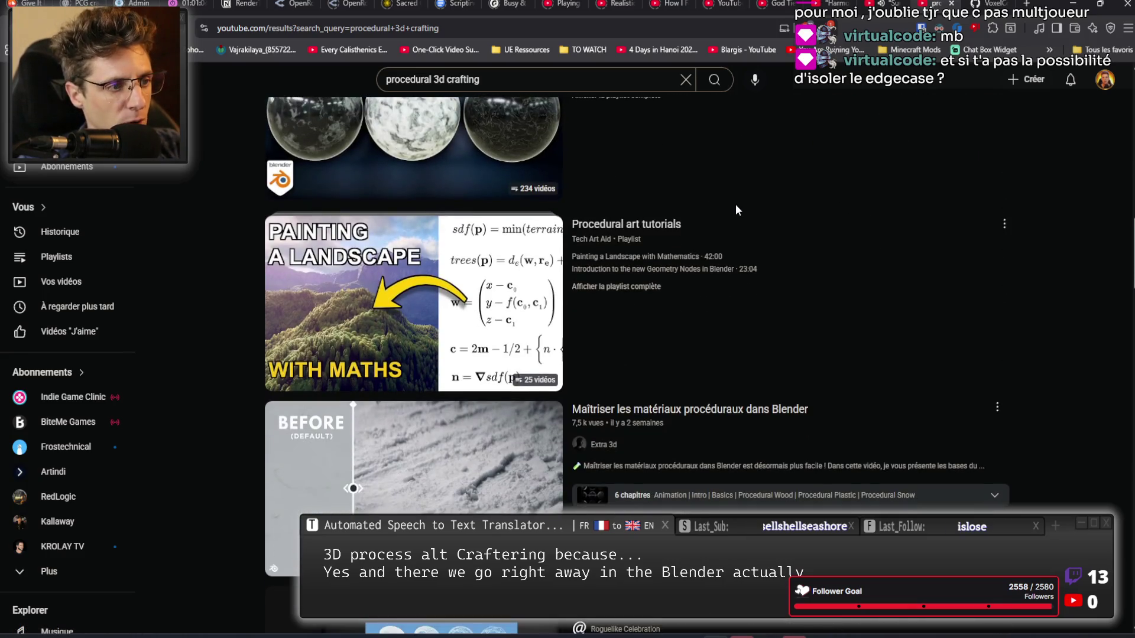
pyautogui.scroll(-12, 739, 218)
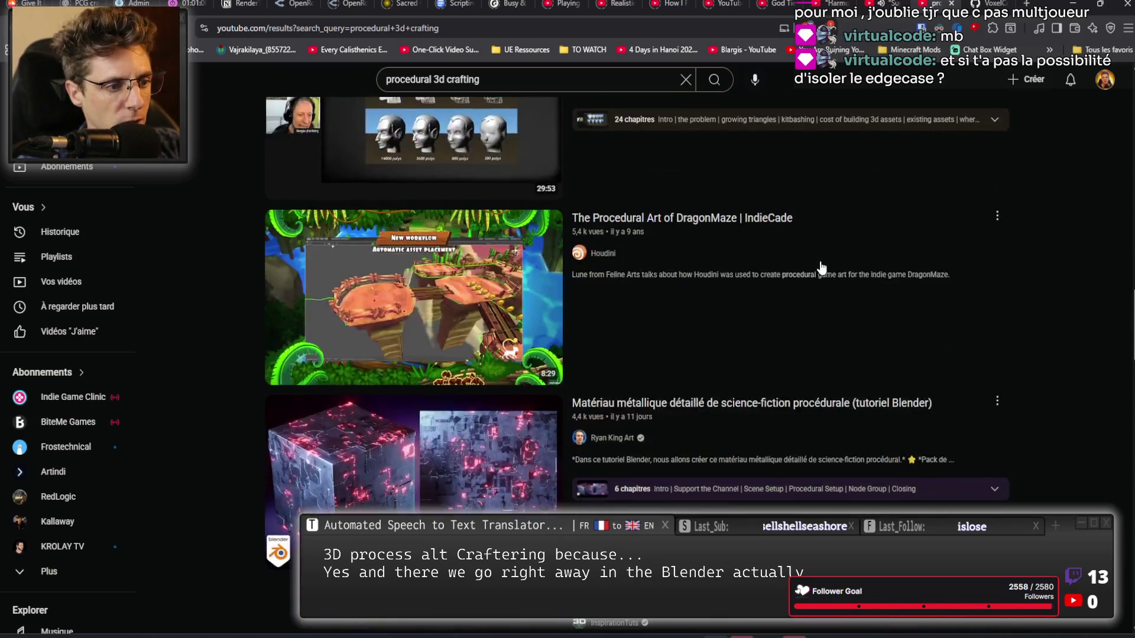
pyautogui.scroll(-1, 816, 263)
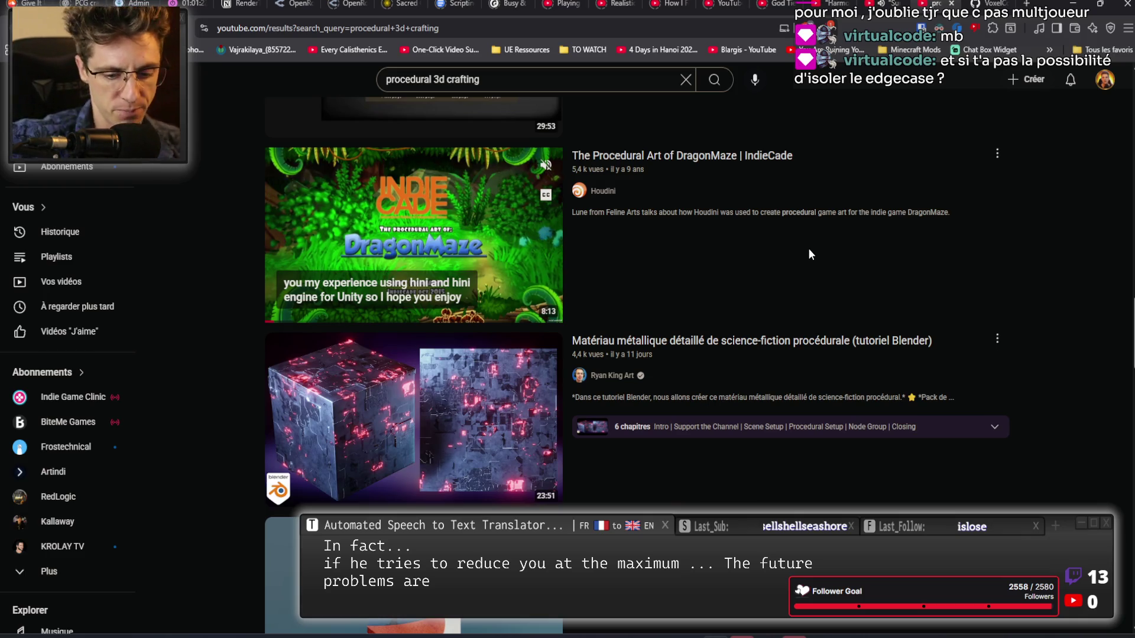
pyautogui.scroll(-1, 705, 282)
pyautogui.scroll(-7, 705, 285)
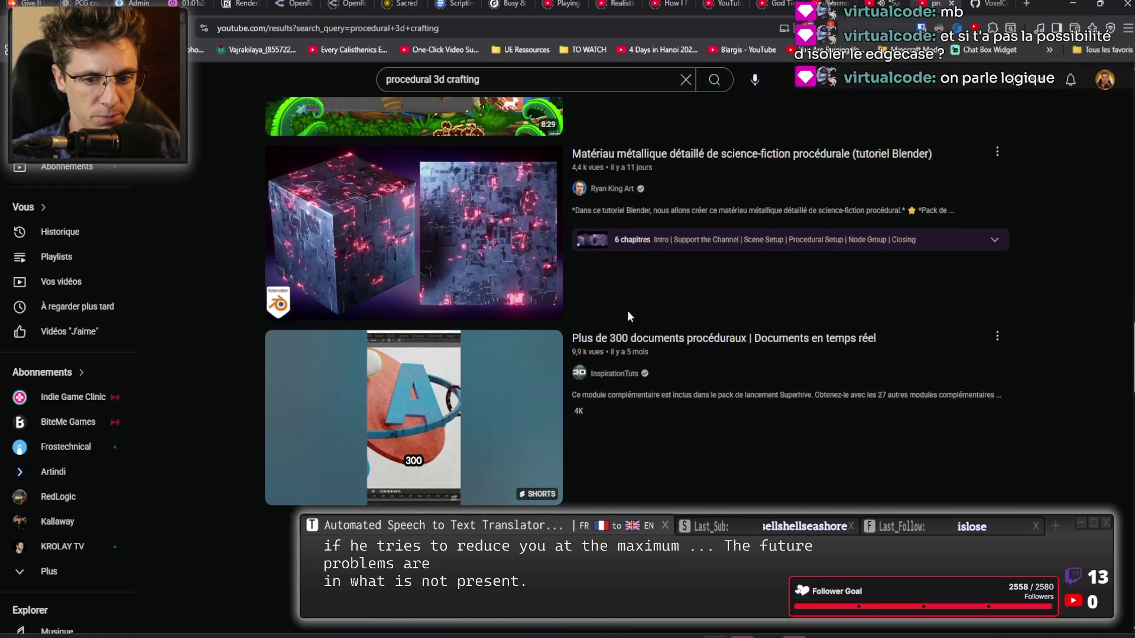
pyautogui.scroll(-4, 577, 319)
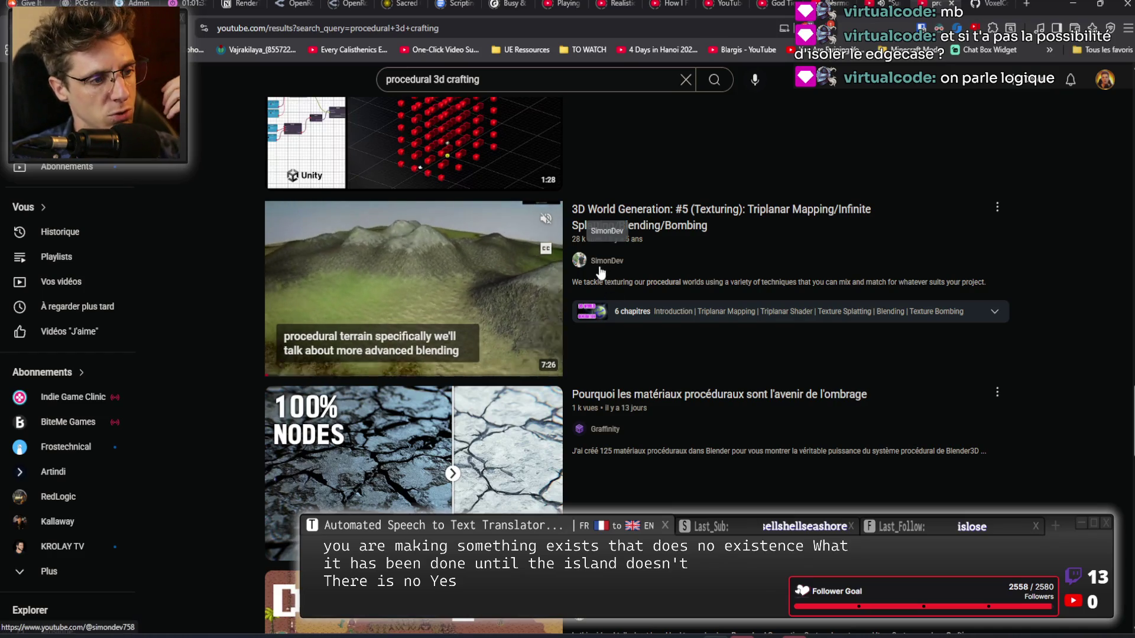
pyautogui.scroll(-2, 735, 355)
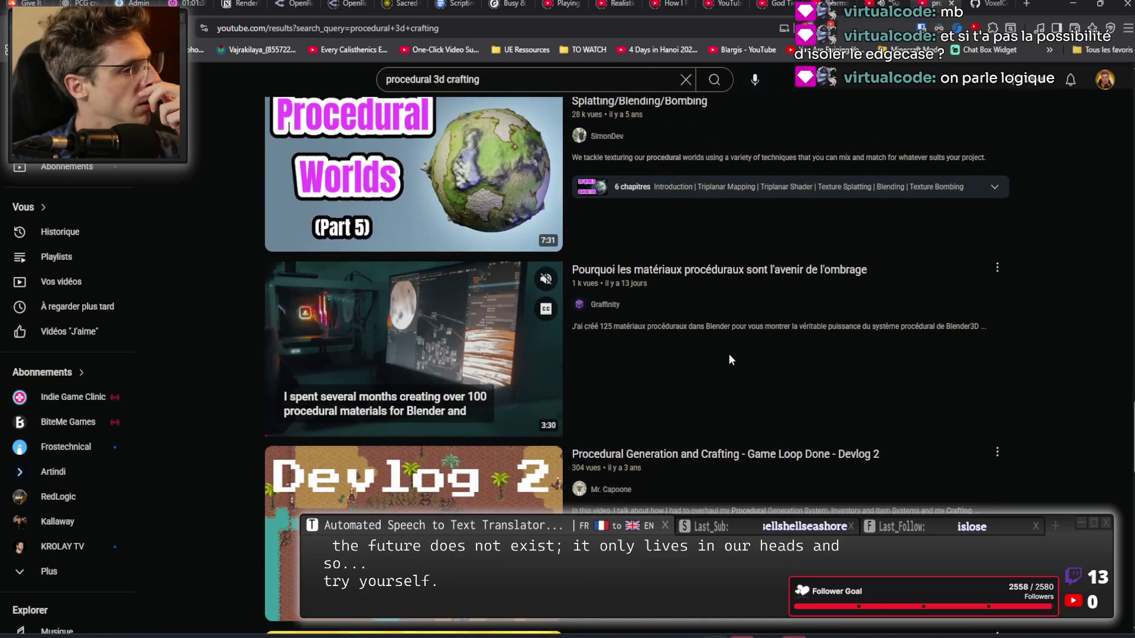
pyautogui.scroll(-3, 731, 360)
pyautogui.scroll(-2, 730, 361)
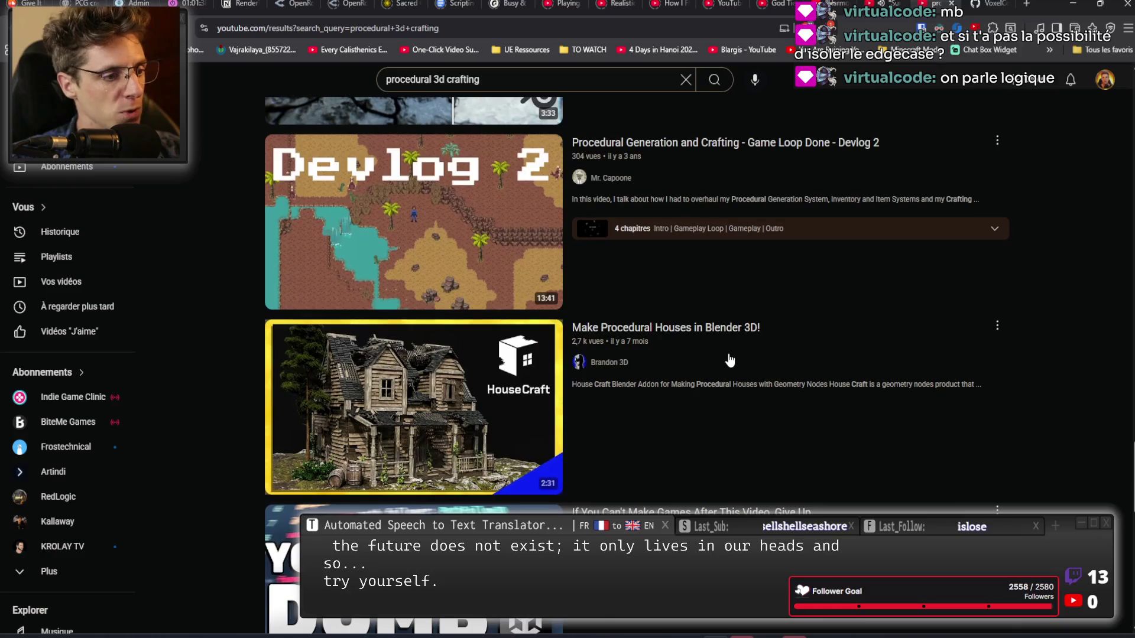